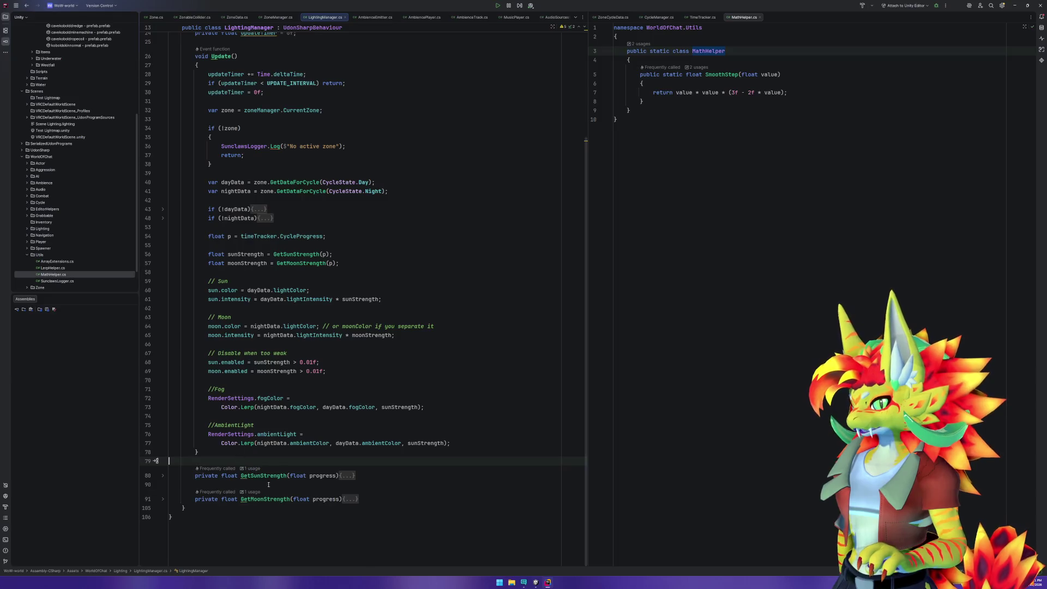
Start a new private float method on blank lines below GetMoonStrength.
{"action": "left_click", "coordinate": [330, 505]}
{"action": "key", "text": "Return"}
{"action": "key", "text": "Return"}
{"action": "type", "text": "pri"}
{"action": "key", "text": "Return"}
{"action": "type", "text": "f"}
{"action": "key", "text": "Return"}
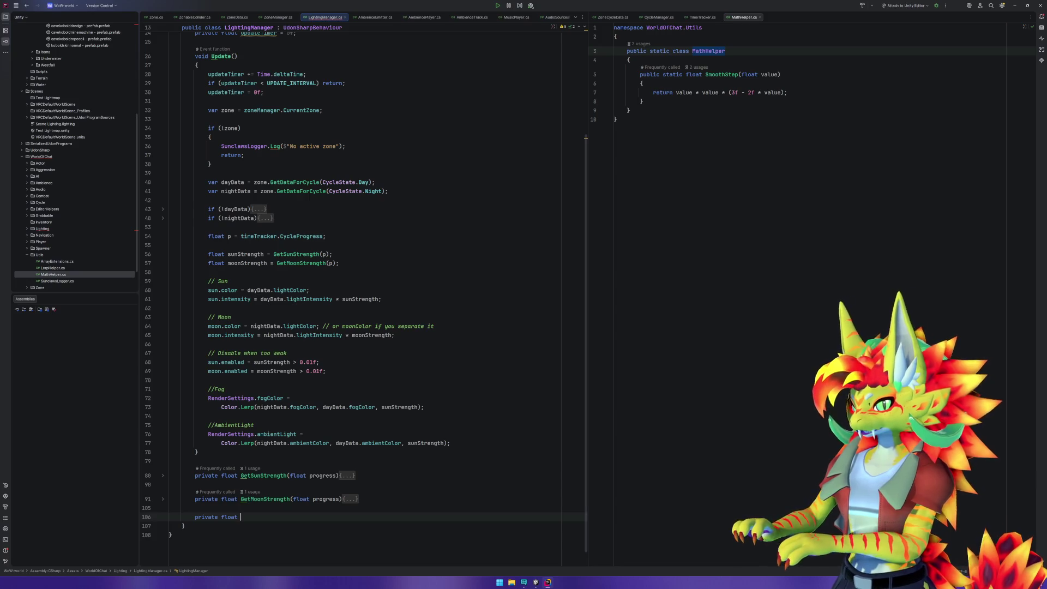
Name it GetSunRotation with a float progress parameter and an empty braced body.
{"action": "type", "text": "GetSu"}
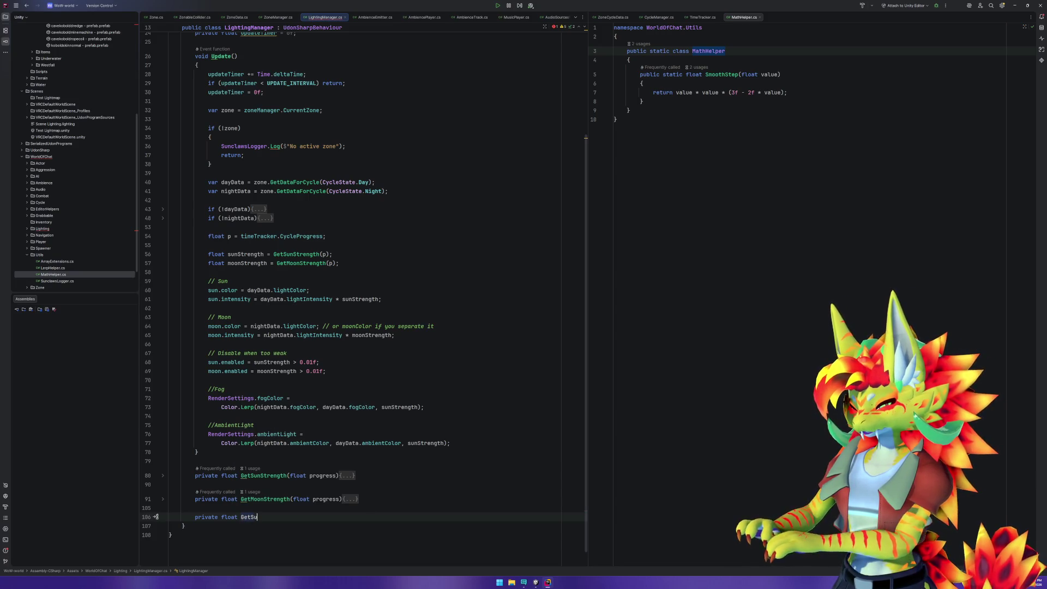
{"action": "type", "text": "nRotation()"}
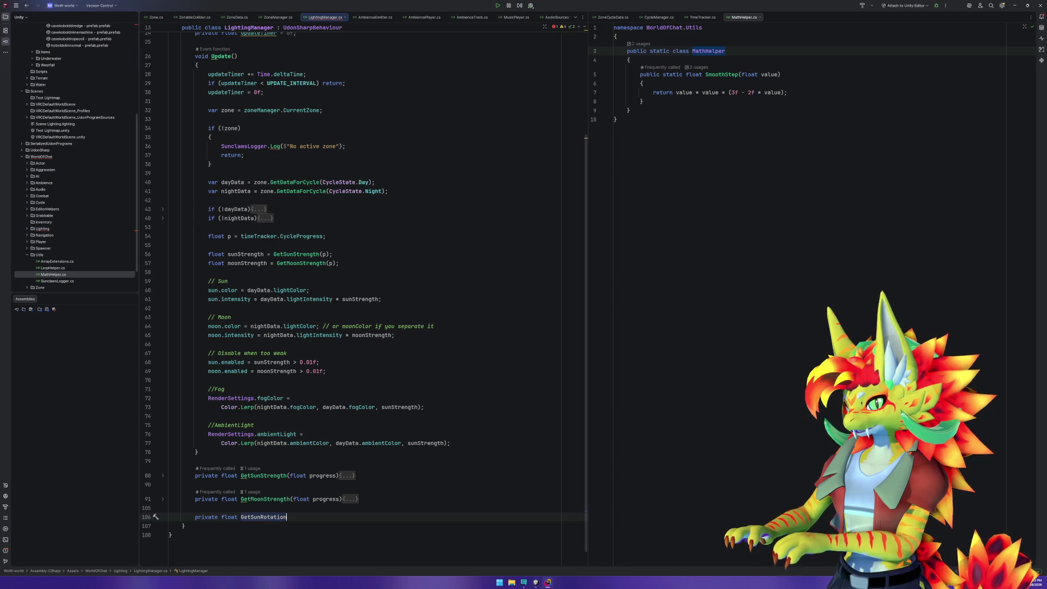
{"action": "key", "text": "Return"}
{"action": "type", "text": "{"}
{"action": "key", "text": "Return"}
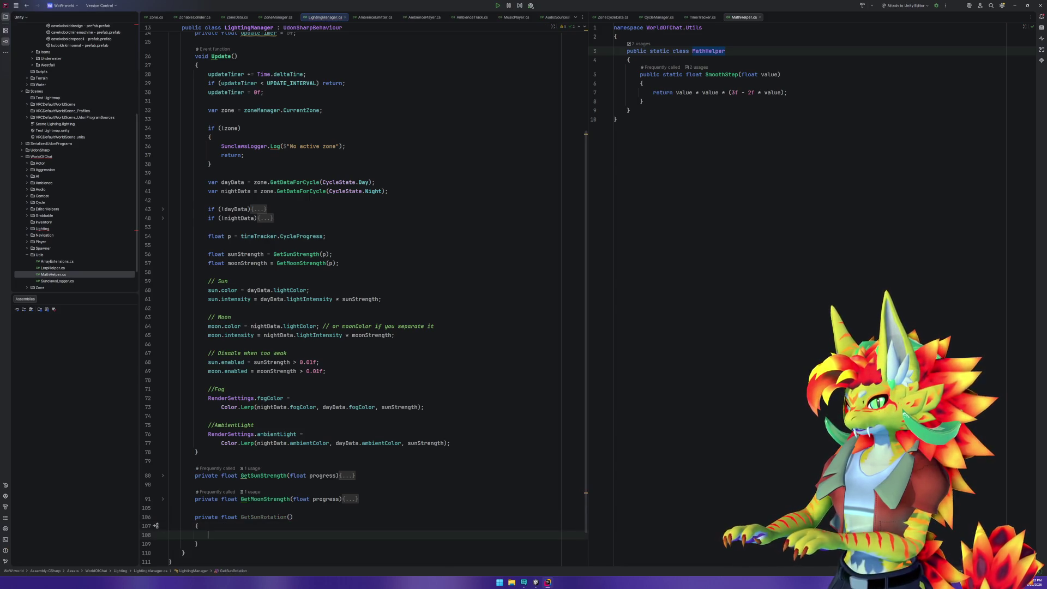
{"action": "type", "text": "float progress"}
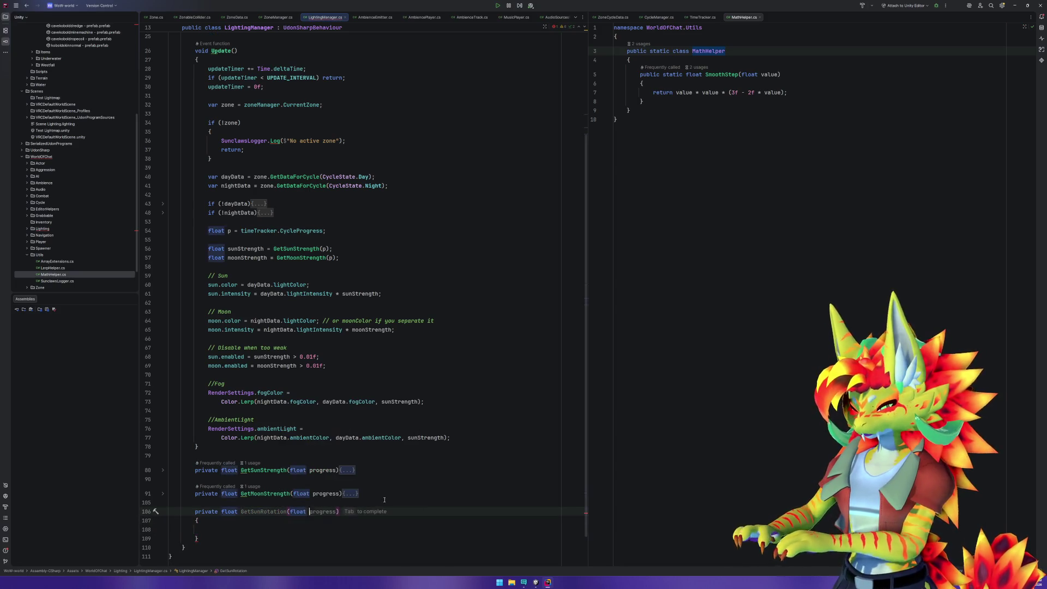
{"action": "key", "text": "Down"}
{"action": "key", "text": "Down"}
{"action": "key", "text": "Down"}
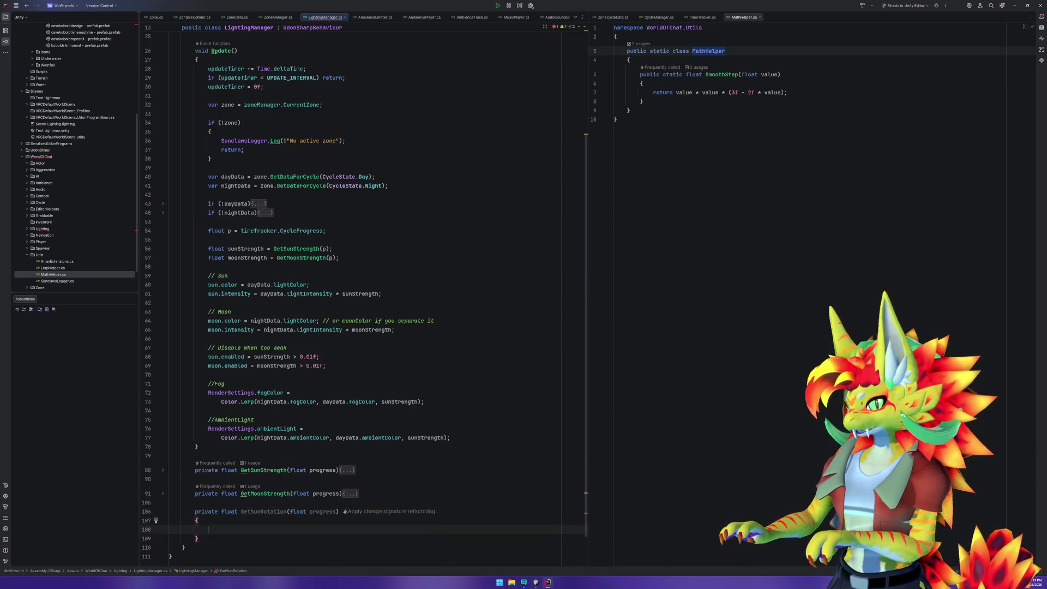
{"action": "left_click", "coordinate": [208, 529]}
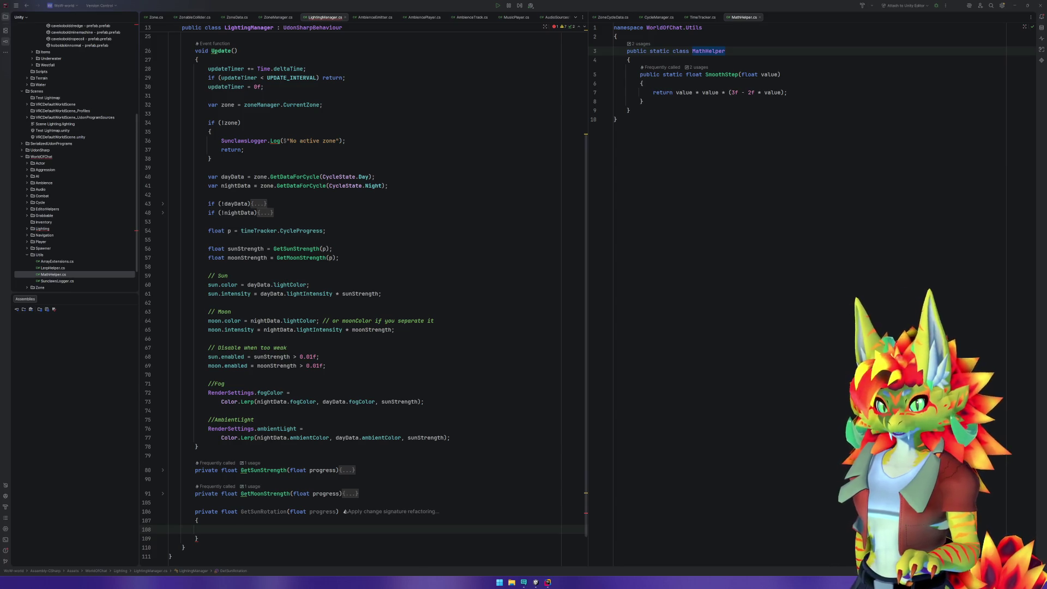
{"action": "double_click", "coordinate": [229, 512]}
Change GetSunRotation's return type to Quaternion and paste the prepared sun rotation code into its body.
{"action": "type", "text": "Qua"}
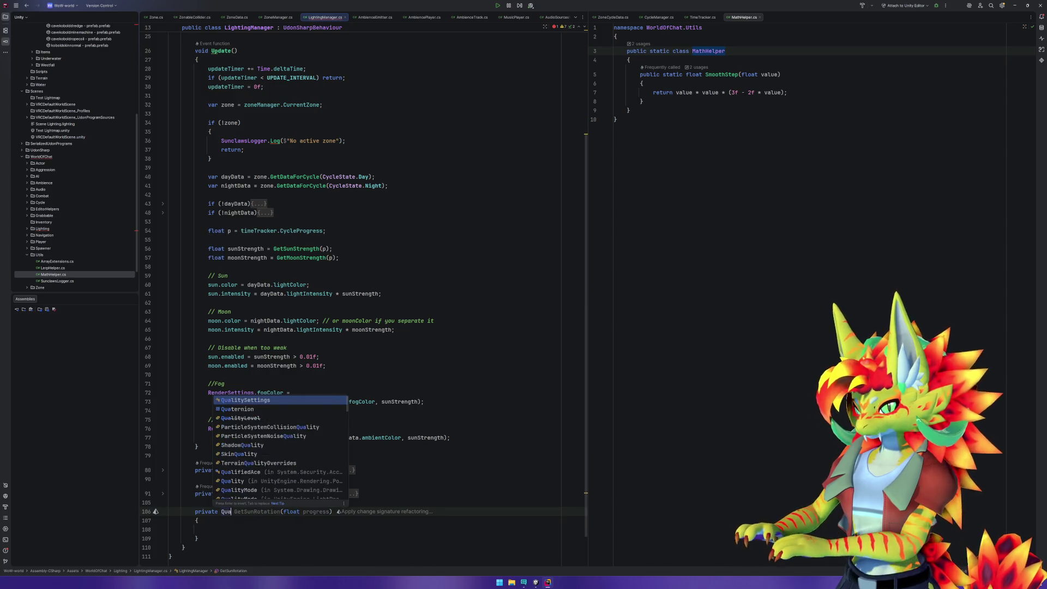
{"action": "key", "text": "Return"}
{"action": "key", "text": "Down"}
{"action": "key", "text": "Down"}
{"action": "key", "text": "ctrl+v"}
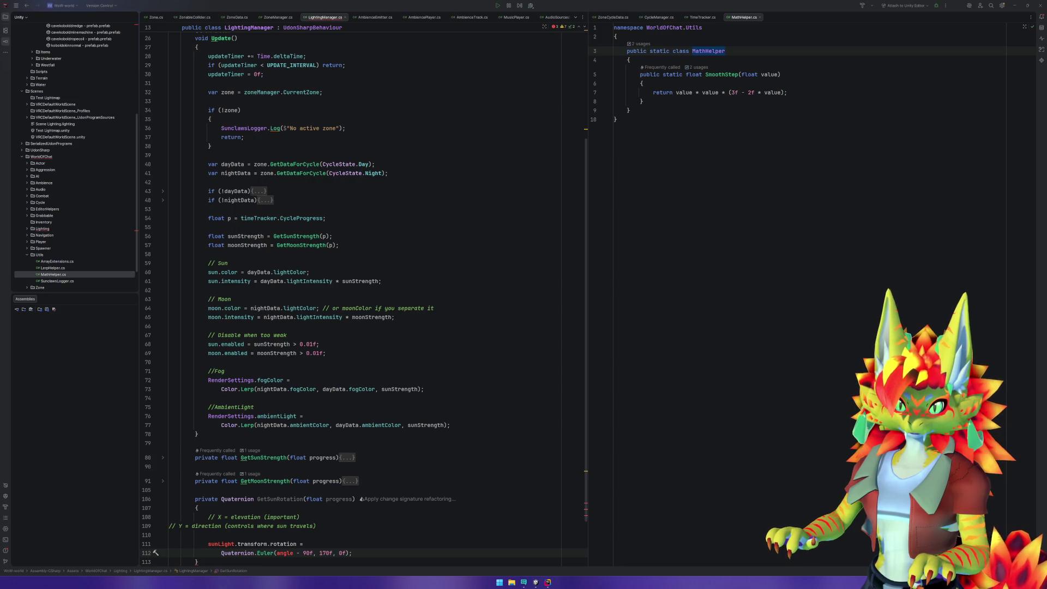
Add 'var angle = progress * 360f;' at the top of the method body.
{"action": "left_click", "coordinate": [251, 509]}
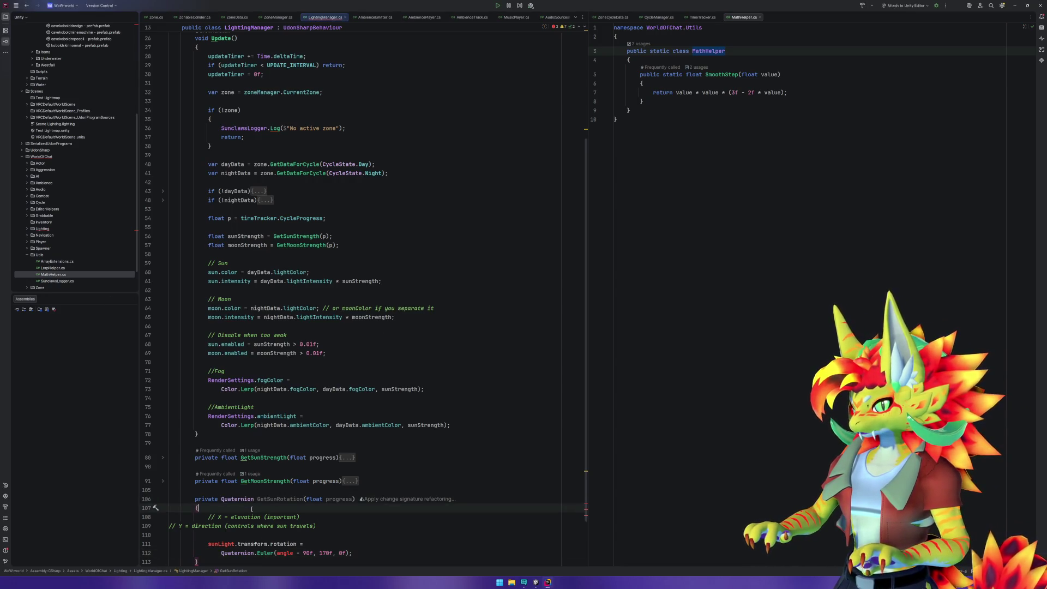
{"action": "key", "text": "Return"}
{"action": "key", "text": "Return"}
{"action": "key", "text": "Tab"}
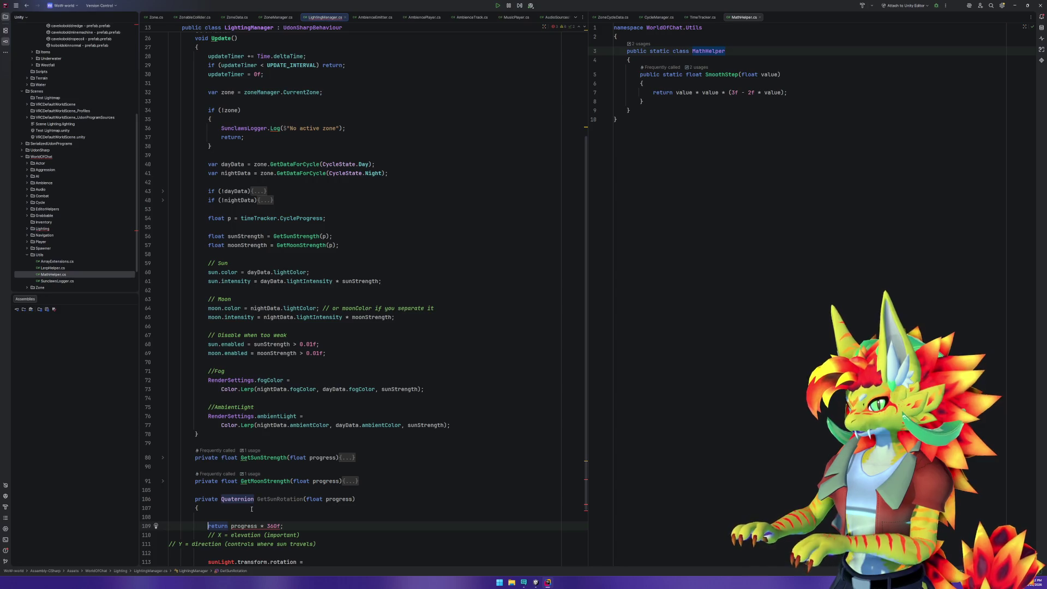
{"action": "type", "text": "var angle ="}
{"action": "key", "text": "Home"}
{"action": "key", "text": "BackSpace"}
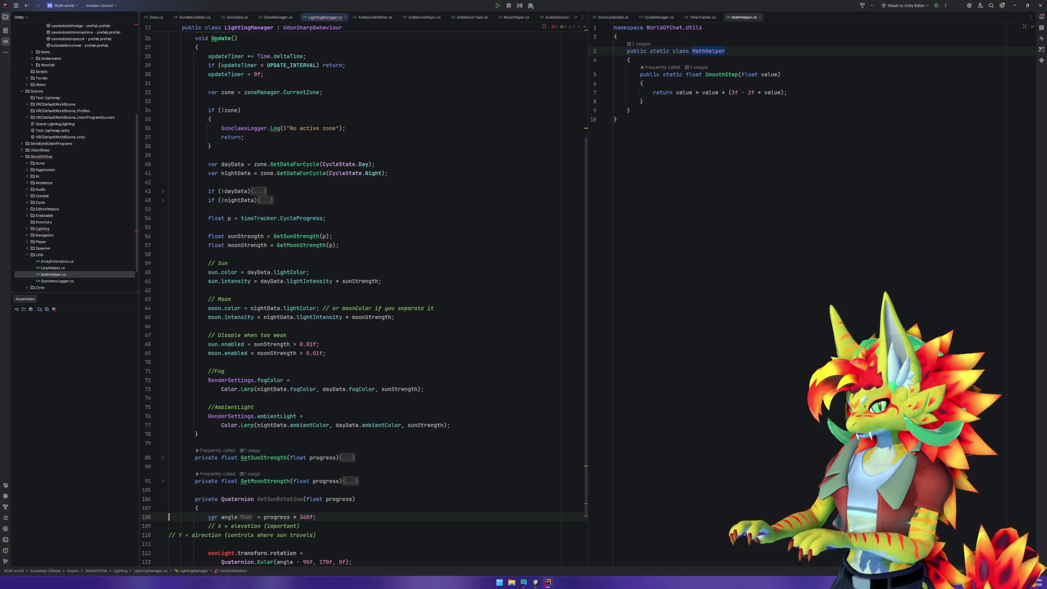
Tidy the indentation and spacing of the X and Y axis comments.
{"action": "left_click", "coordinate": [169, 525]}
{"action": "key", "text": "Down"}
{"action": "key", "text": "Return"}
{"action": "key", "text": "Up"}
{"action": "key", "text": "BackSpace"}
{"action": "key", "text": "Home"}
{"action": "key", "text": "Return"}
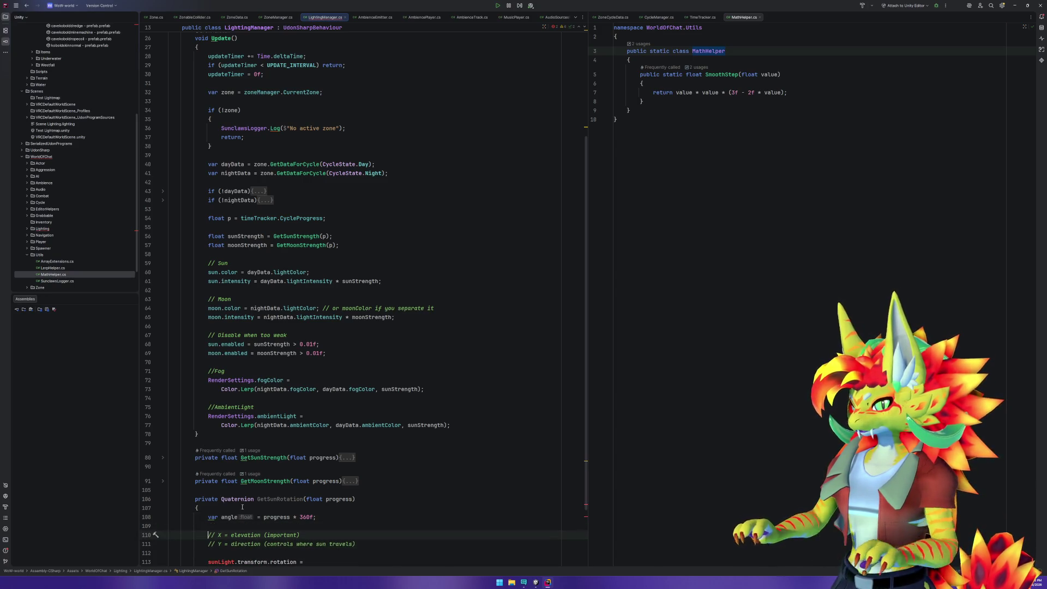
{"action": "scroll", "coordinate": [242, 506], "scroll_direction": "down", "scroll_amount": 3}
Replace the sunLight rotation assignment with 'return Quaternion.Euler(angle - 90f, 170f, 0f);'.
{"action": "left_click_drag", "start_coordinate": [207, 481], "coordinate": [303, 481]}
{"action": "type", "text": "re"}
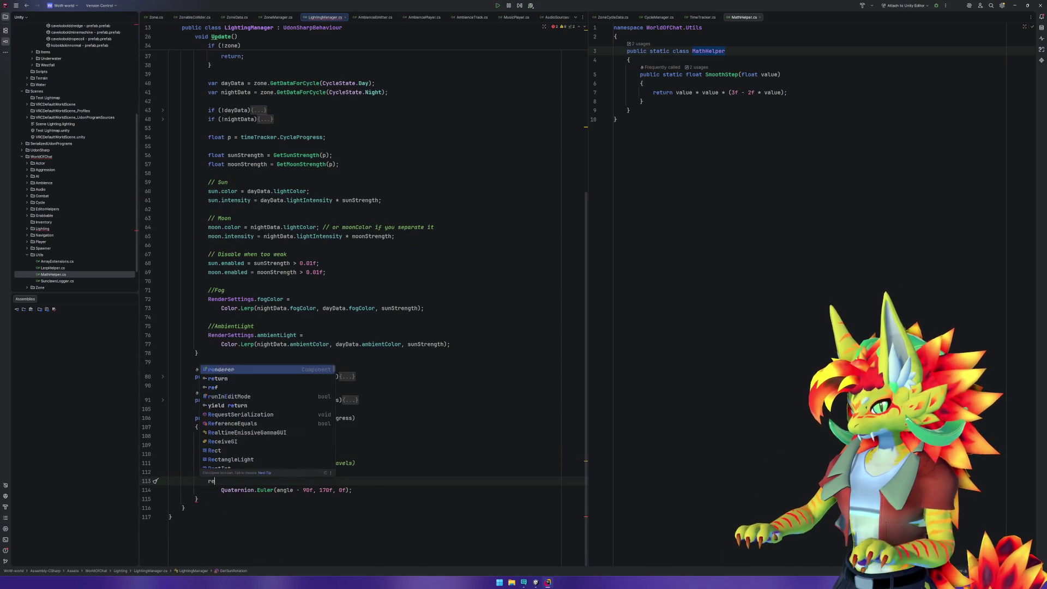
{"action": "type", "text": "turn"}
{"action": "key", "text": "Delete"}
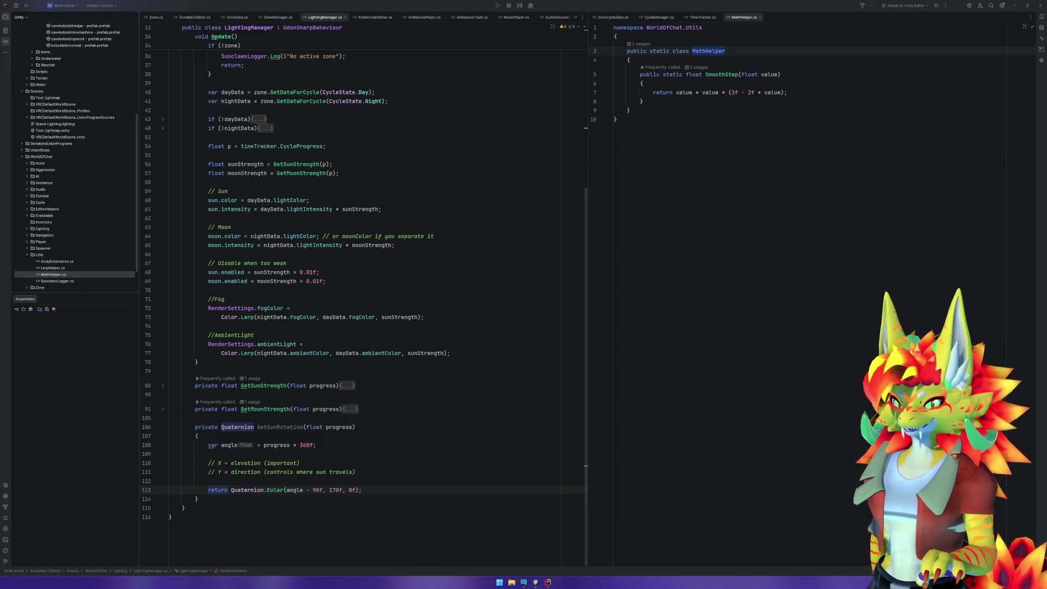
{"action": "left_click", "coordinate": [228, 490]}
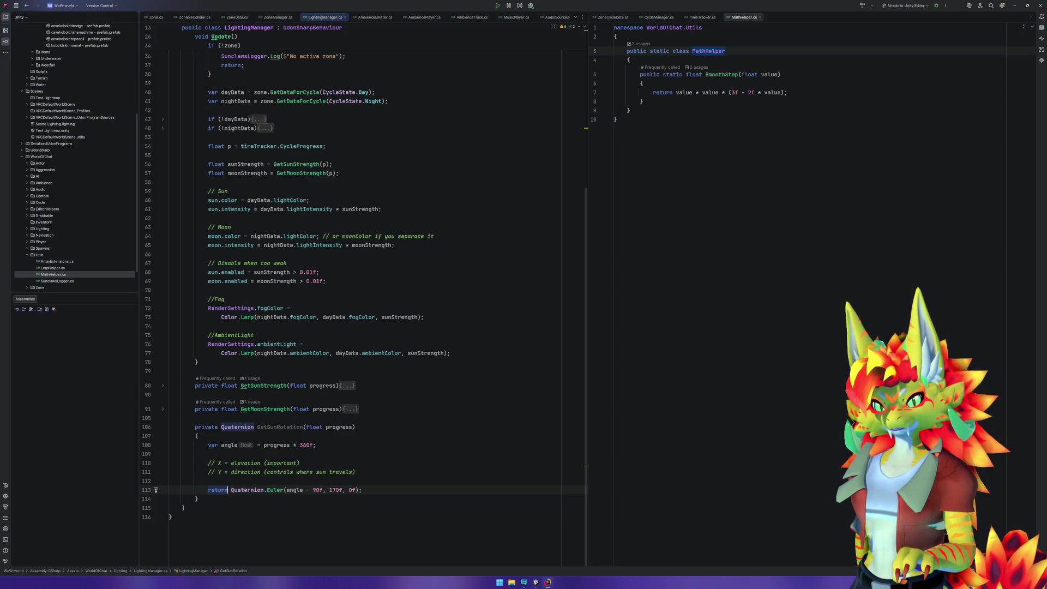
{"action": "left_click", "coordinate": [274, 479]}
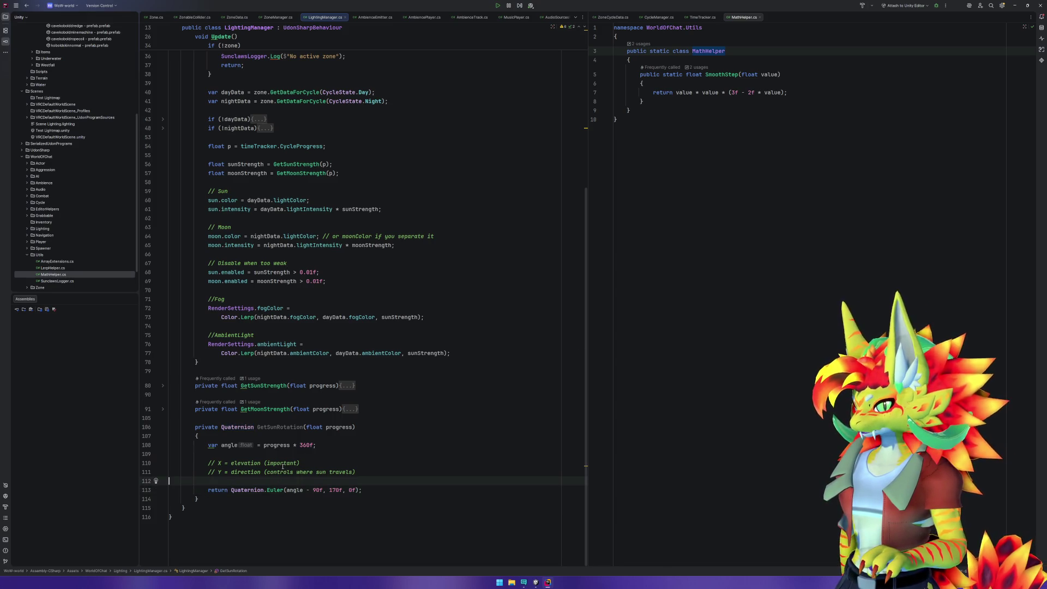
Insert a '//applysunrise offset' comment and 'angle -= 90f;' after the angle calculation.
{"action": "left_click", "coordinate": [300, 453]}
{"action": "key", "text": "Return"}
{"action": "key", "text": "Return"}
{"action": "key", "text": "Up"}
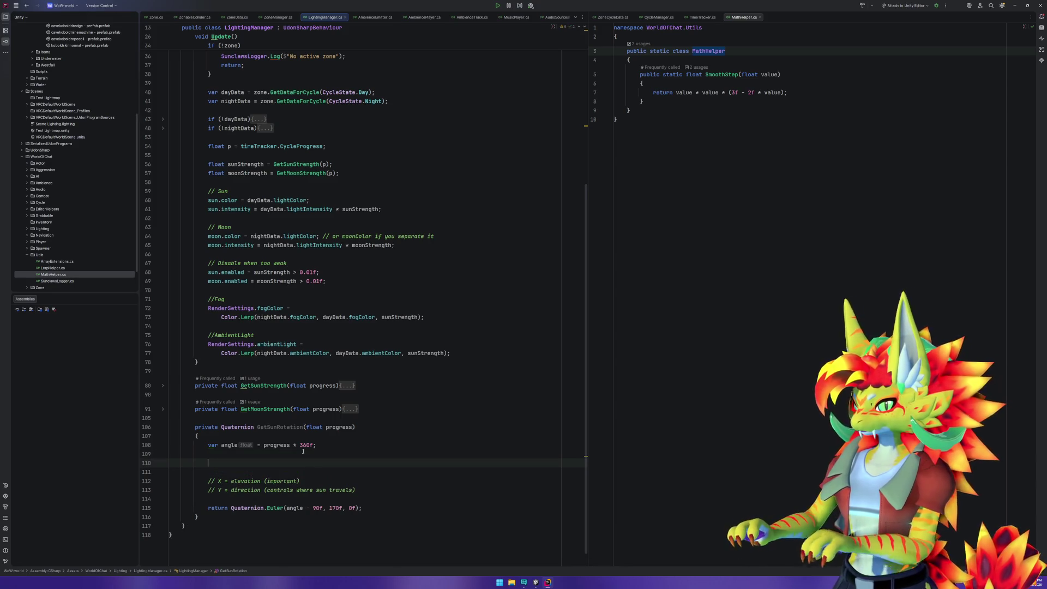
{"action": "type", "text": "//app"}
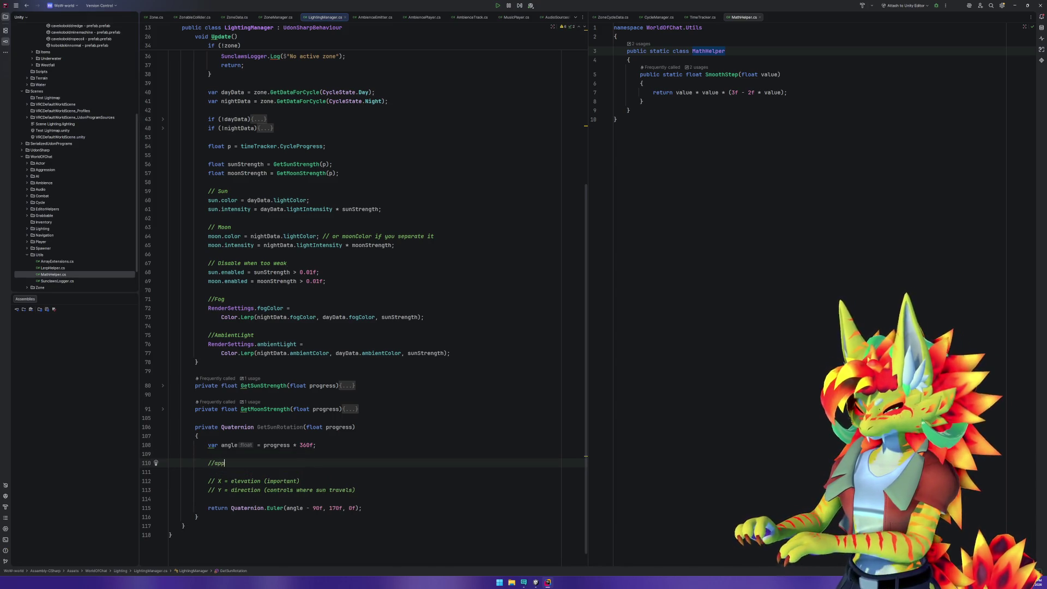
{"action": "type", "text": "lysunris"}
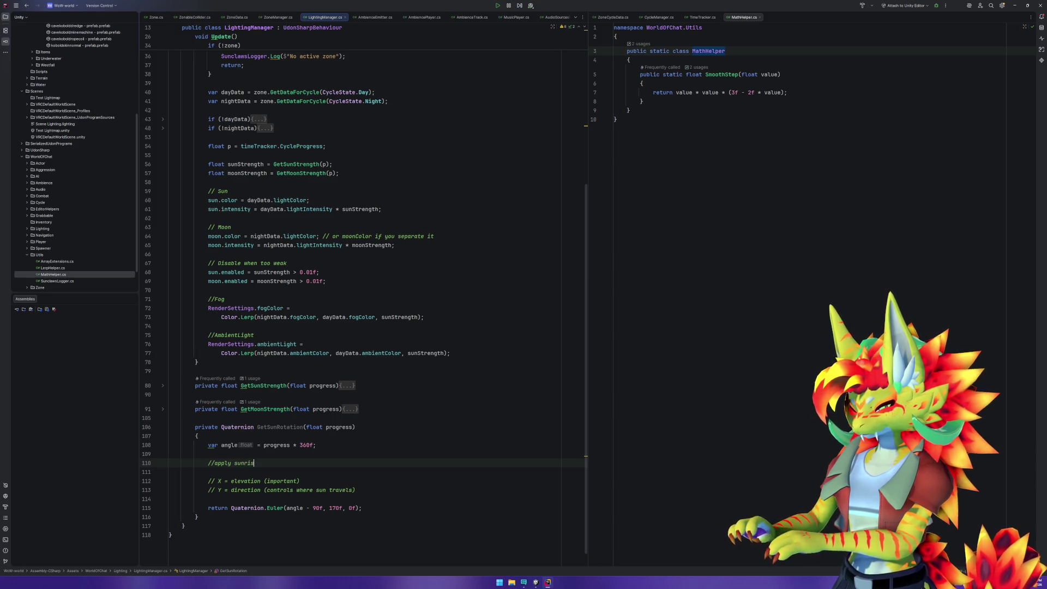
{"action": "type", "text": "e offset"}
{"action": "key", "text": "Return"}
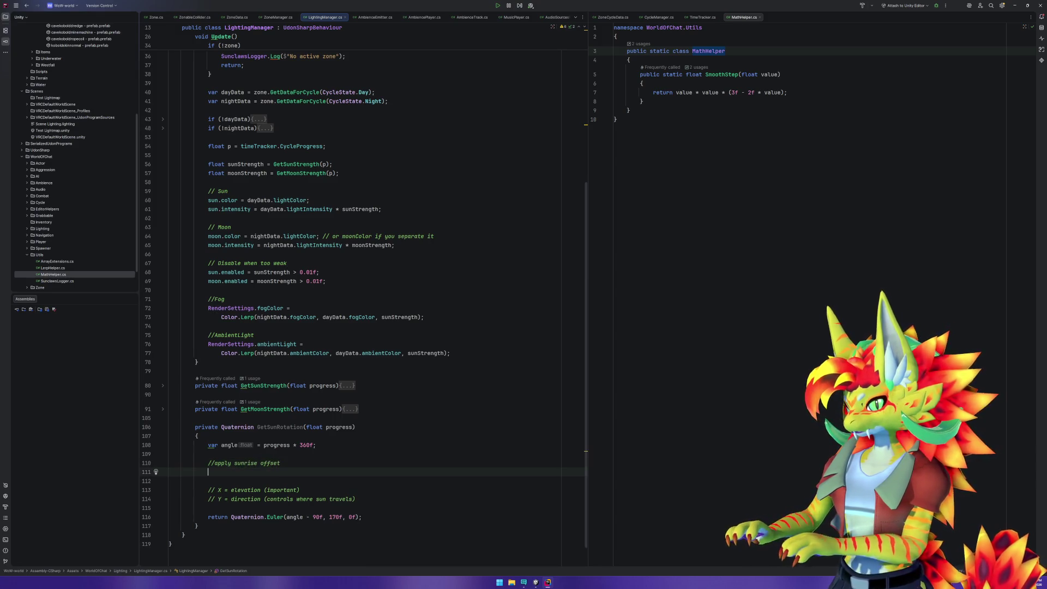
{"action": "type", "text": "angle -"}
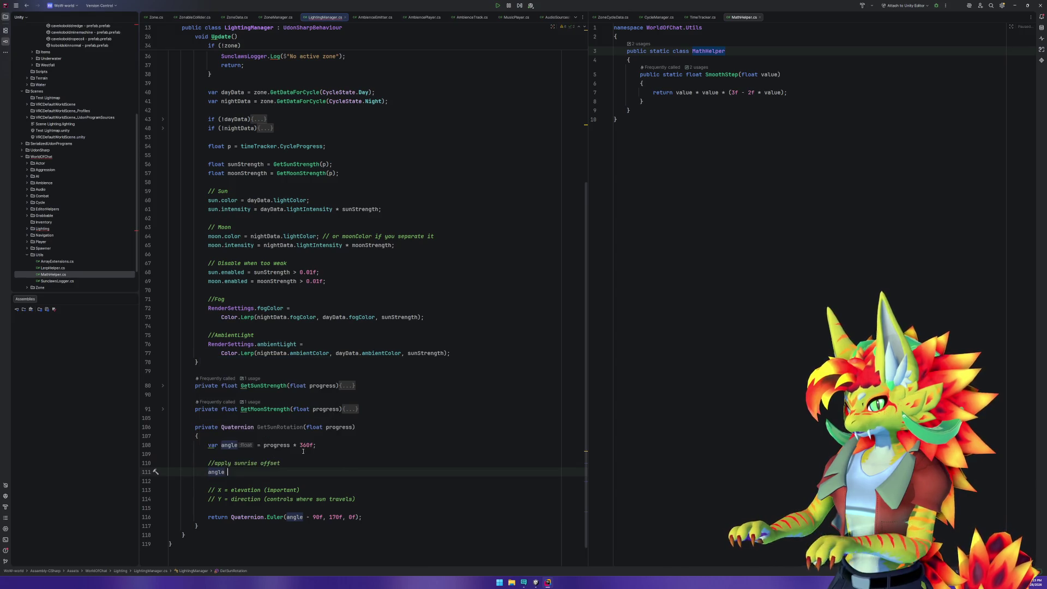
{"action": "type", "text": "= "}
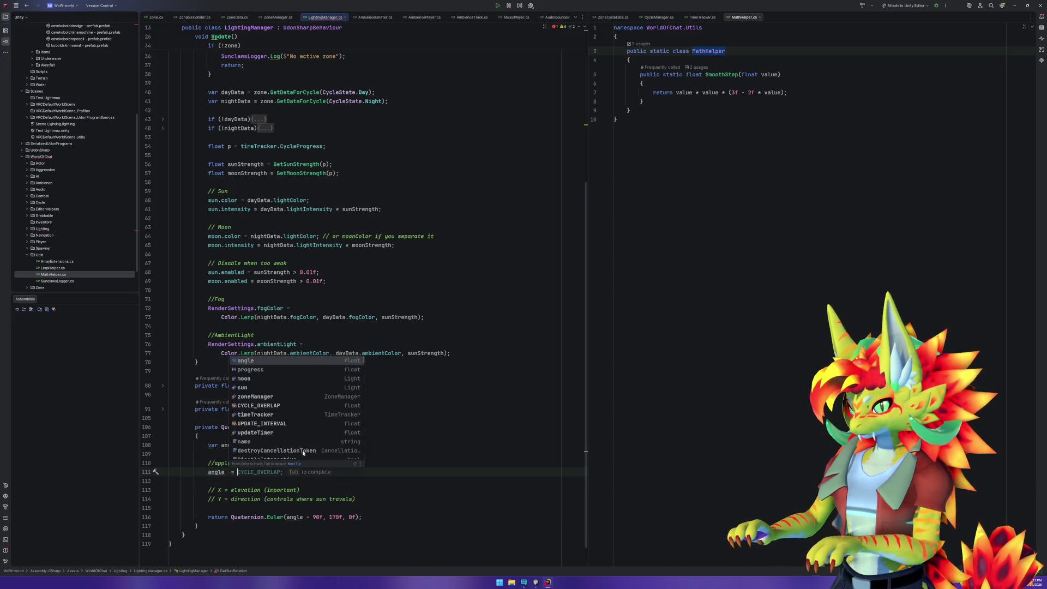
{"action": "type", "text": "90f;"}
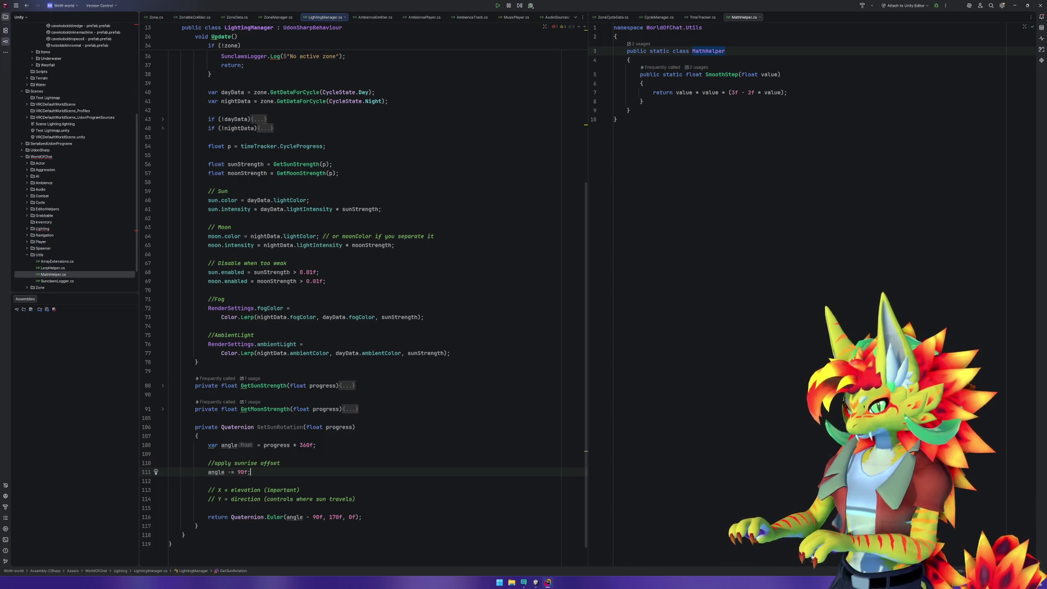
Delete ' - 90f' from the Euler call so it uses angle directly.
{"action": "double_click", "coordinate": [223, 445]}
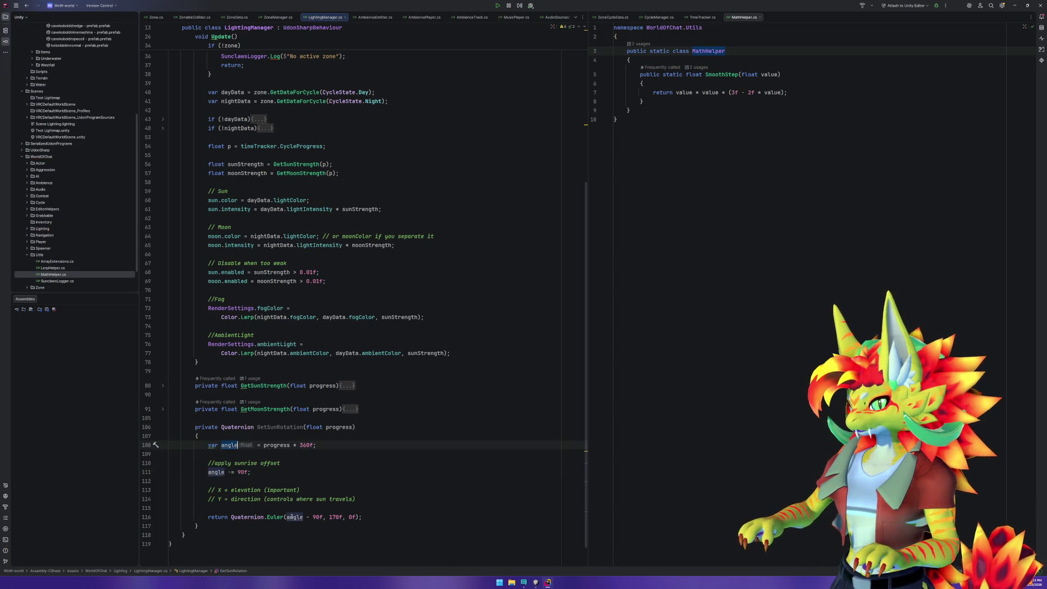
{"action": "left_click_drag", "start_coordinate": [303, 517], "coordinate": [323, 517]}
{"action": "key", "text": "BackSpace"}
{"action": "left_click", "coordinate": [286, 485]}
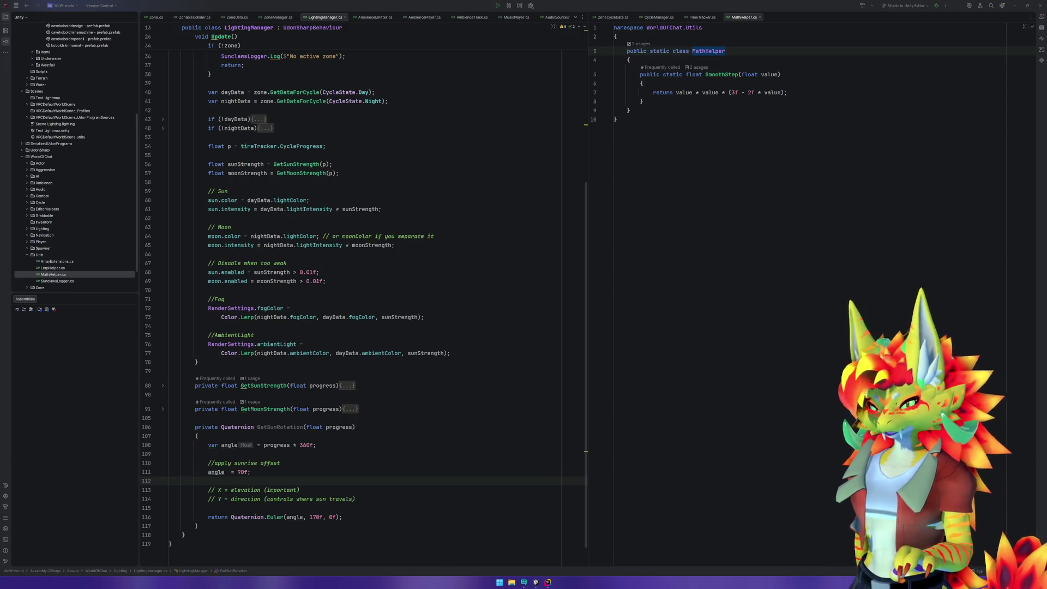
{"action": "left_click", "coordinate": [245, 527]}
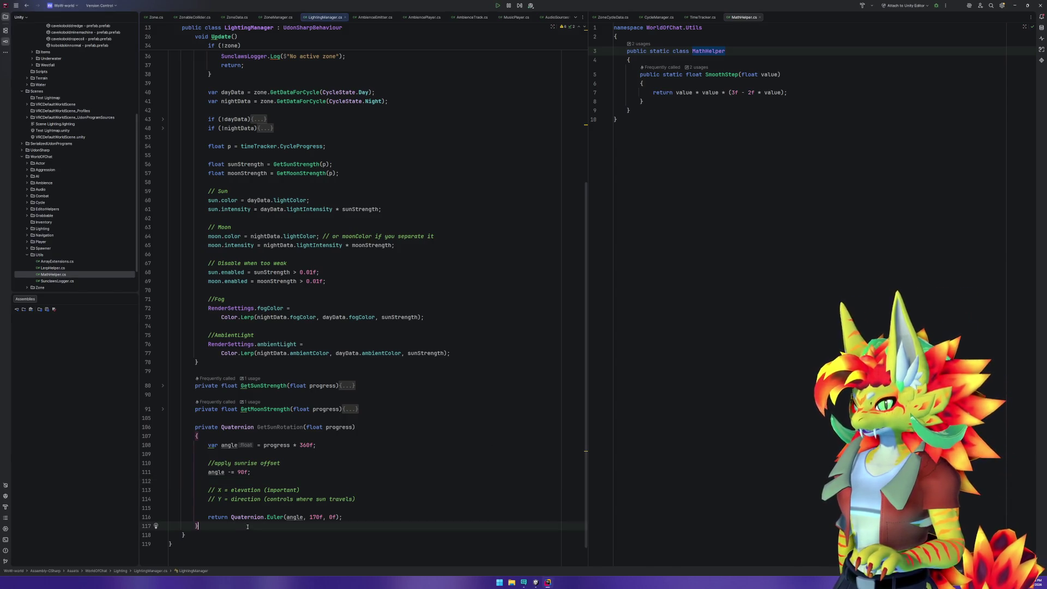
{"action": "left_click_drag", "start_coordinate": [242, 526], "coordinate": [222, 421]}
Duplicate GetSunRotation below itself and rename the copy GetMoonRotation.
{"action": "key", "text": "ctrl+c"}
{"action": "key", "text": "Right"}
{"action": "key", "text": "ctrl+v"}
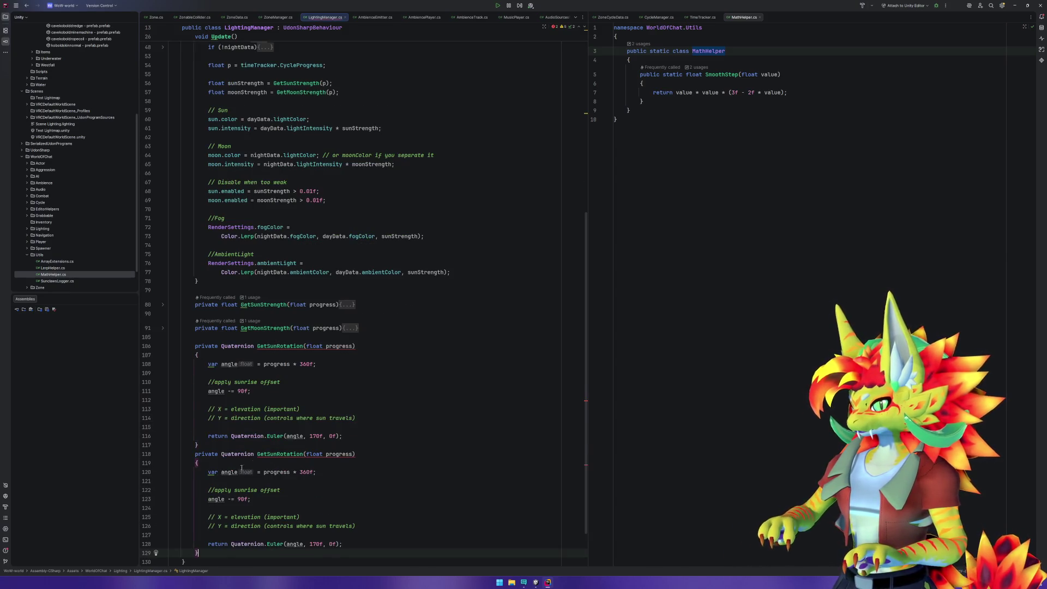
{"action": "left_click", "coordinate": [277, 448]}
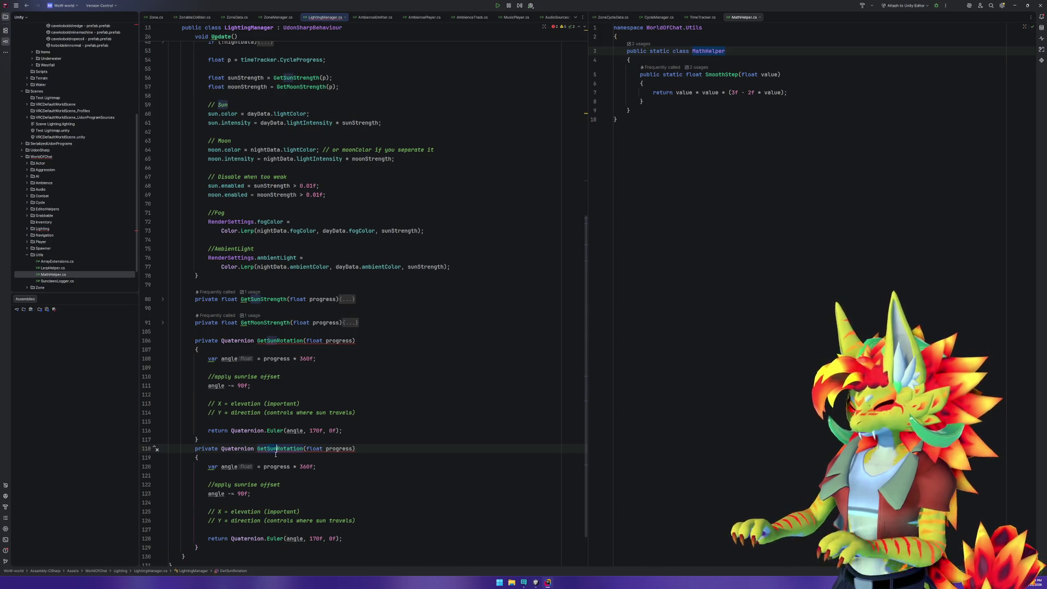
{"action": "key", "text": "BackSpace"}
{"action": "key", "text": "BackSpace"}
{"action": "key", "text": "BackSpace"}
{"action": "type", "text": "Moon"}
Change the copy's offset to 'angle += 90f' and its comment to moonrise.
{"action": "left_click", "coordinate": [311, 476]}
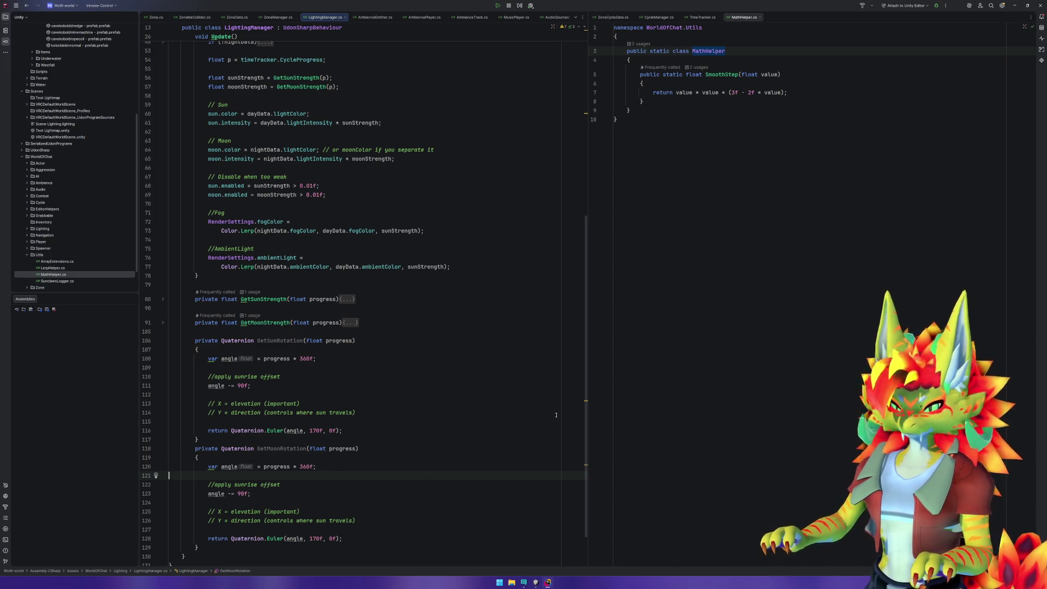
{"action": "left_click", "coordinate": [229, 493]}
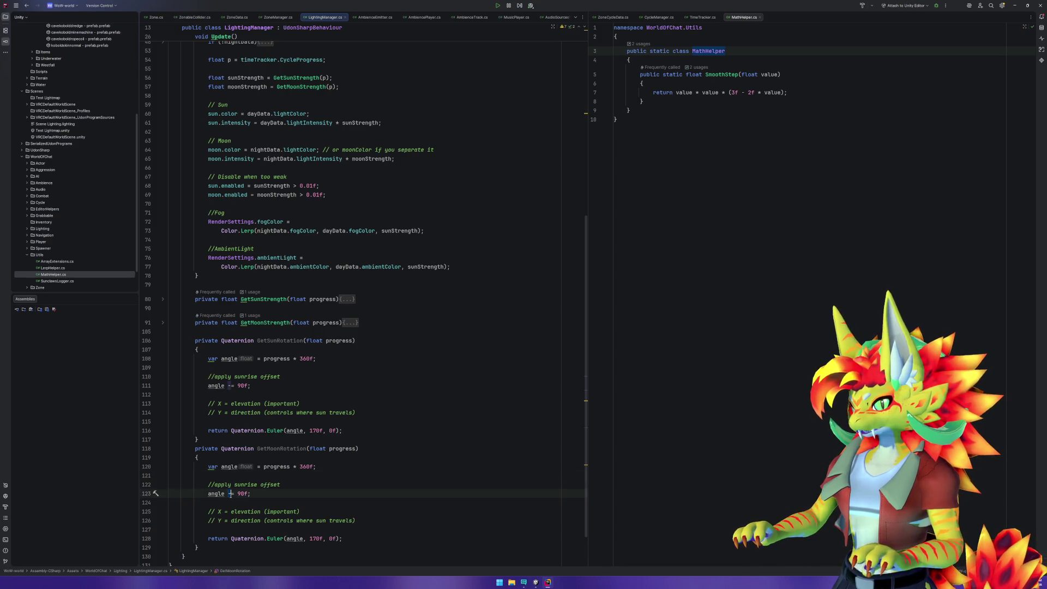
{"action": "key", "text": "BackSpace"}
{"action": "type", "text": "+"}
{"action": "left_click", "coordinate": [294, 555]}
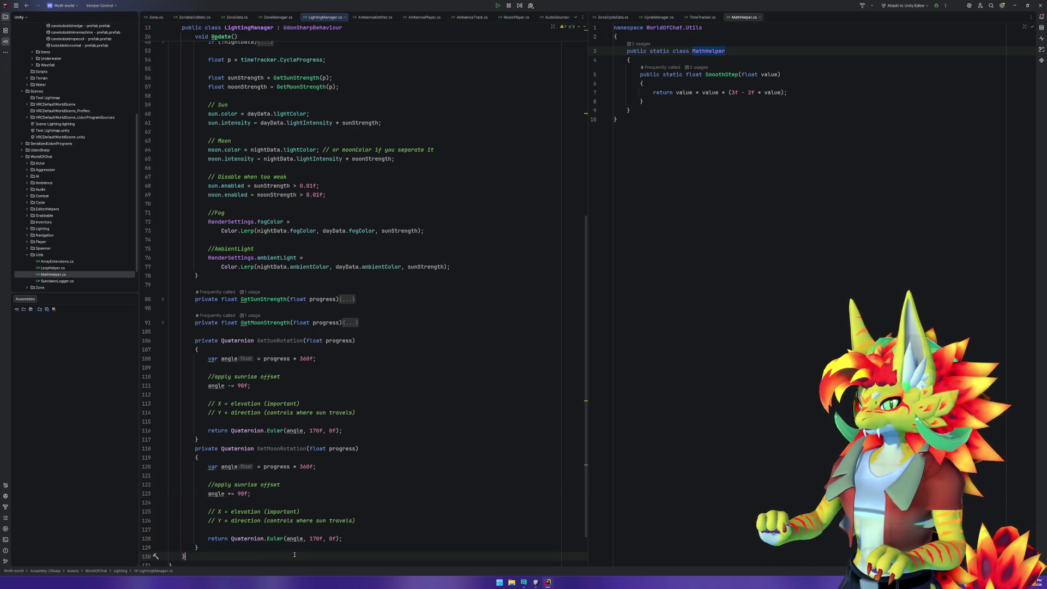
{"action": "double_click", "coordinate": [249, 487]}
{"action": "type", "text": "moonrise"}
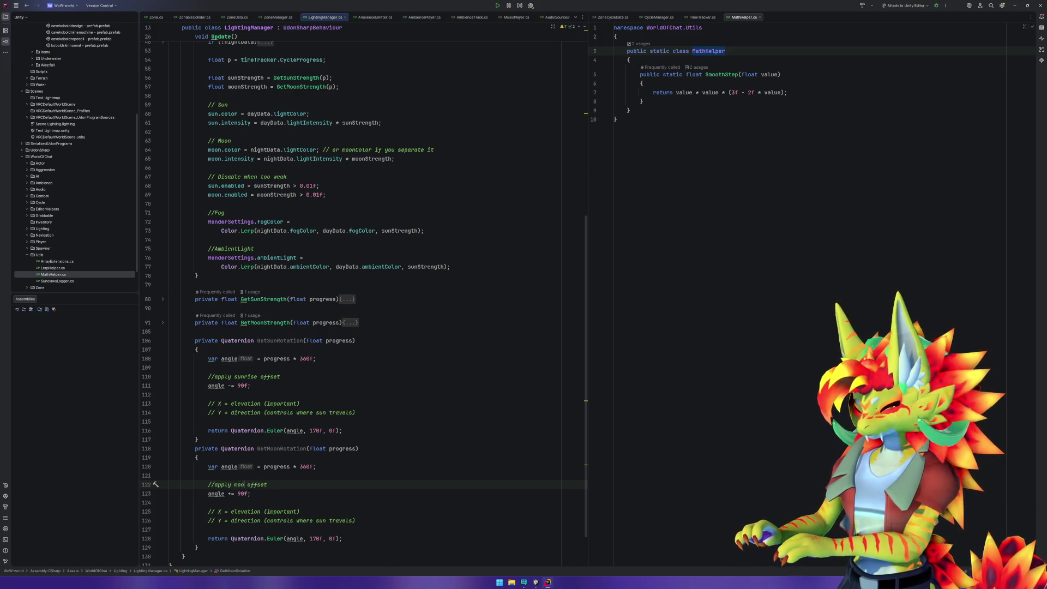
{"action": "left_click", "coordinate": [320, 502]}
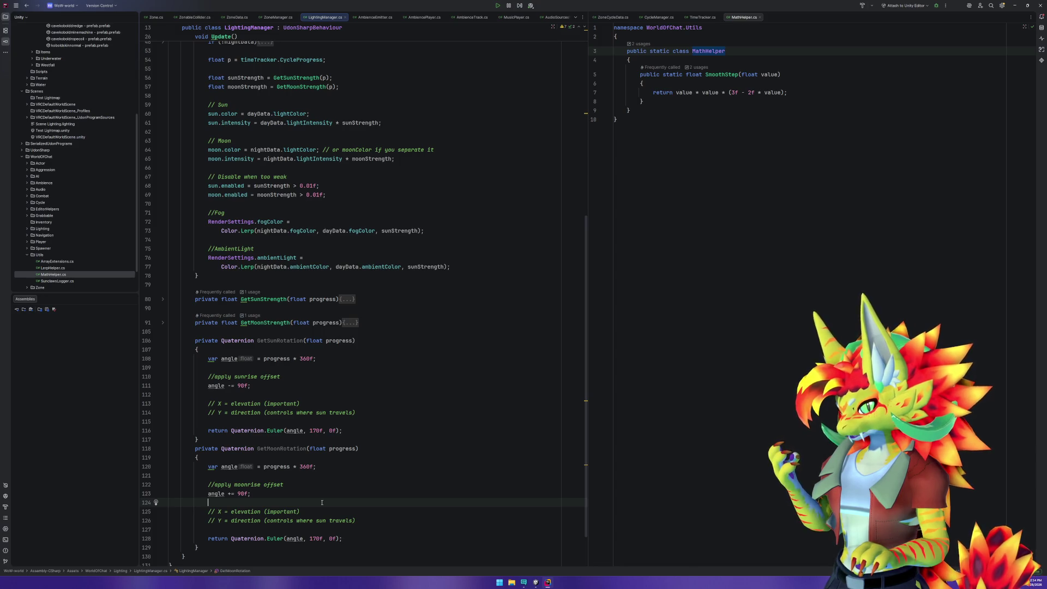
{"action": "scroll", "coordinate": [332, 491], "scroll_direction": "up", "scroll_amount": 10}
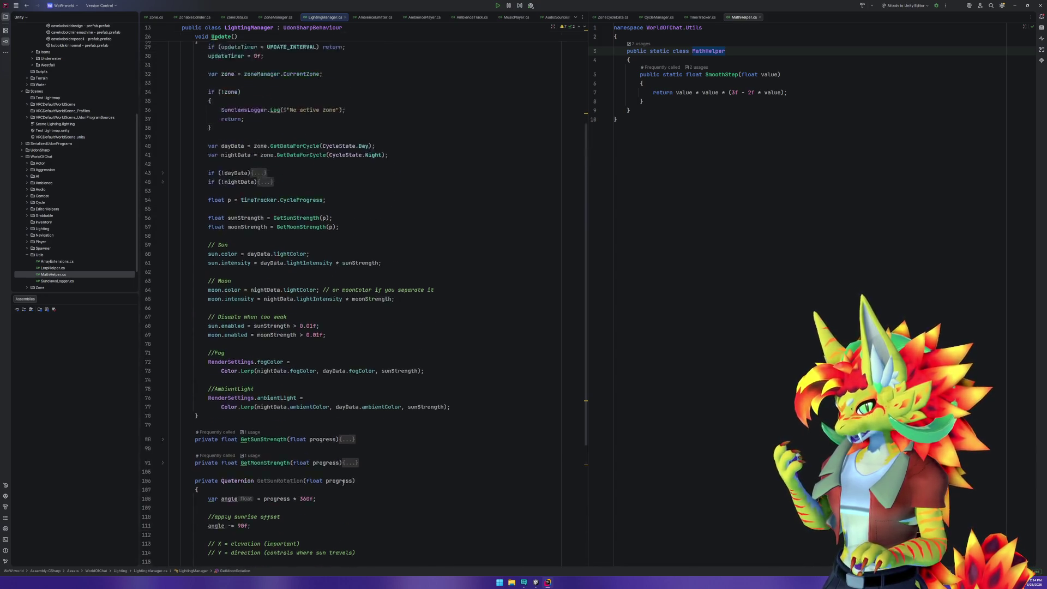
Add sun.transform.rotation = GetSunRotation(p) and moon.transform.rotation = GetMoonRotation(p) after the ambient light code.
{"action": "scroll", "coordinate": [343, 482], "scroll_direction": "down", "scroll_amount": 4}
{"action": "left_click", "coordinate": [489, 469]}
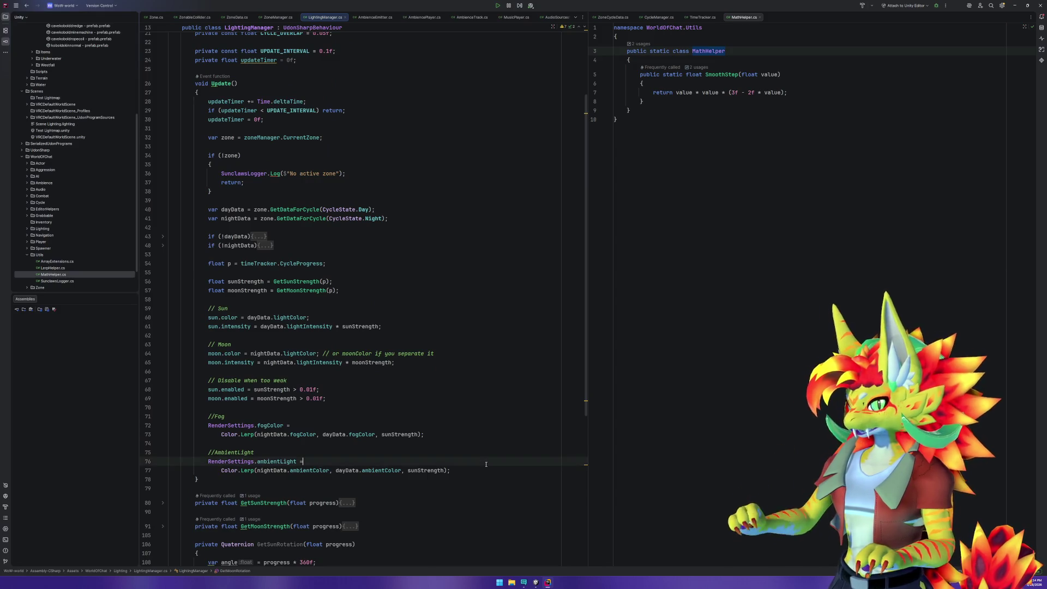
{"action": "key", "text": "Return"}
{"action": "key", "text": "Return"}
{"action": "type", "text": "sun.tran"}
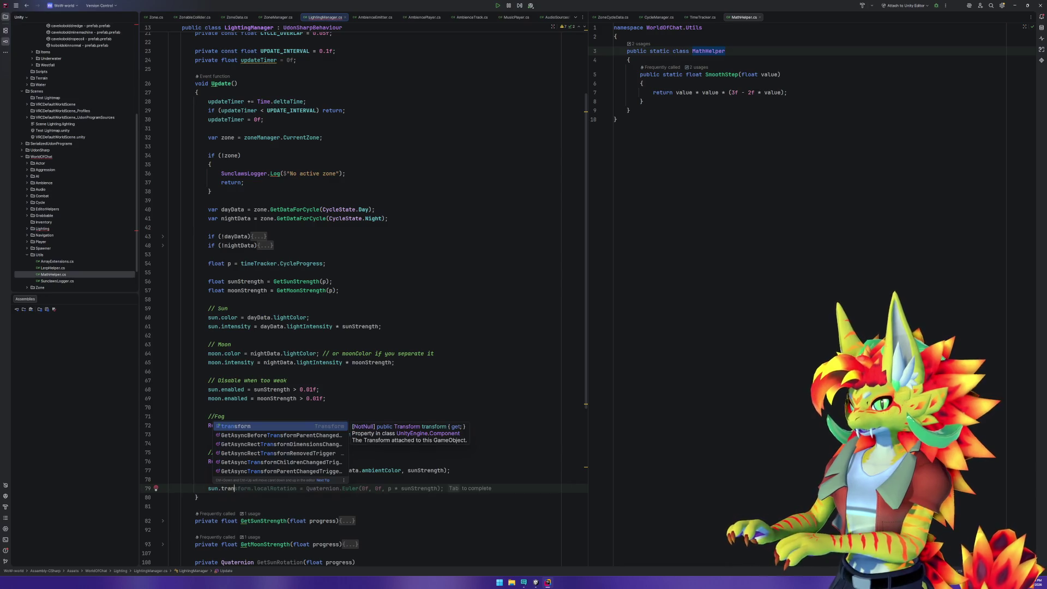
{"action": "key", "text": "Tab"}
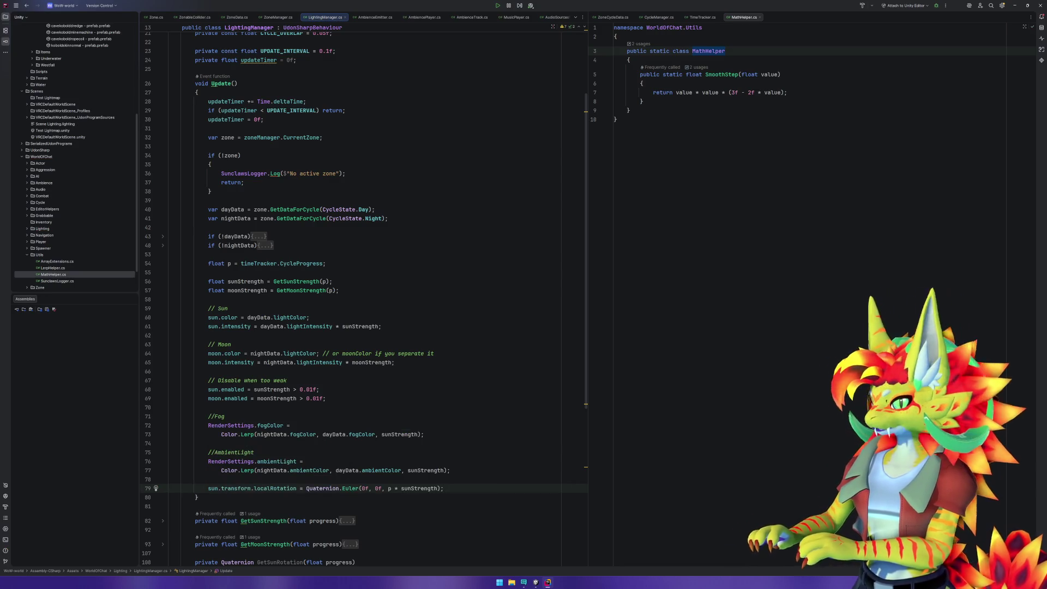
{"action": "key", "text": "ctrl+shift+Left"}
{"action": "key", "text": "ctrl+shift+Left"}
{"action": "key", "text": "ctrl+shift+Left"}
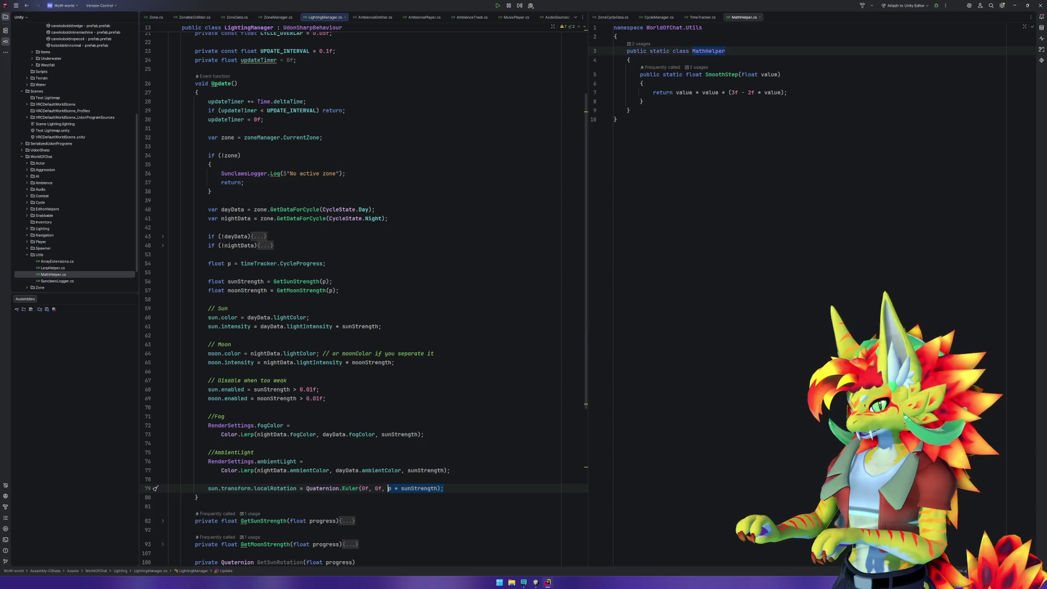
{"action": "key", "text": "ctrl+shift+Left"}
{"action": "key", "text": "ctrl+shift+Left"}
{"action": "key", "text": "ctrl+shift+Left"}
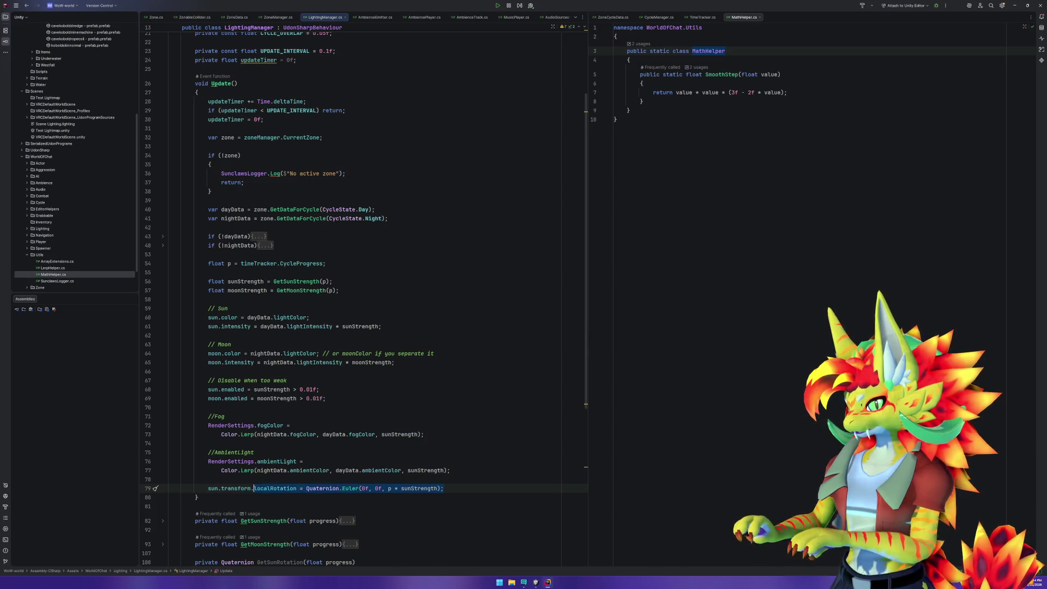
{"action": "type", "text": "r"}
{"action": "type", "text": "orm.r"}
{"action": "key", "text": "Tab"}
{"action": "type", "text": "="}
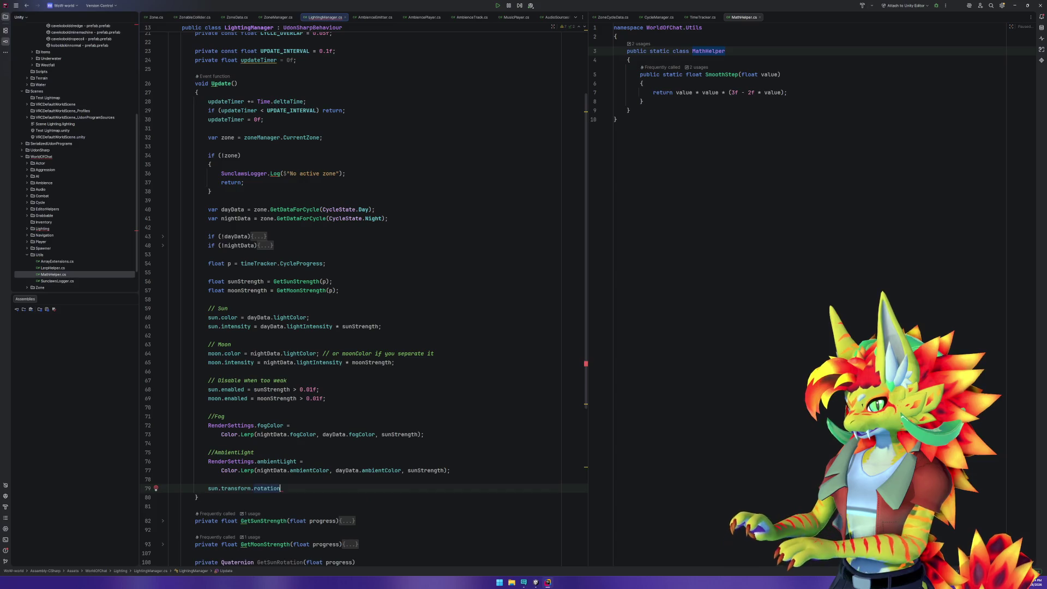
{"action": "key", "text": "Tab"}
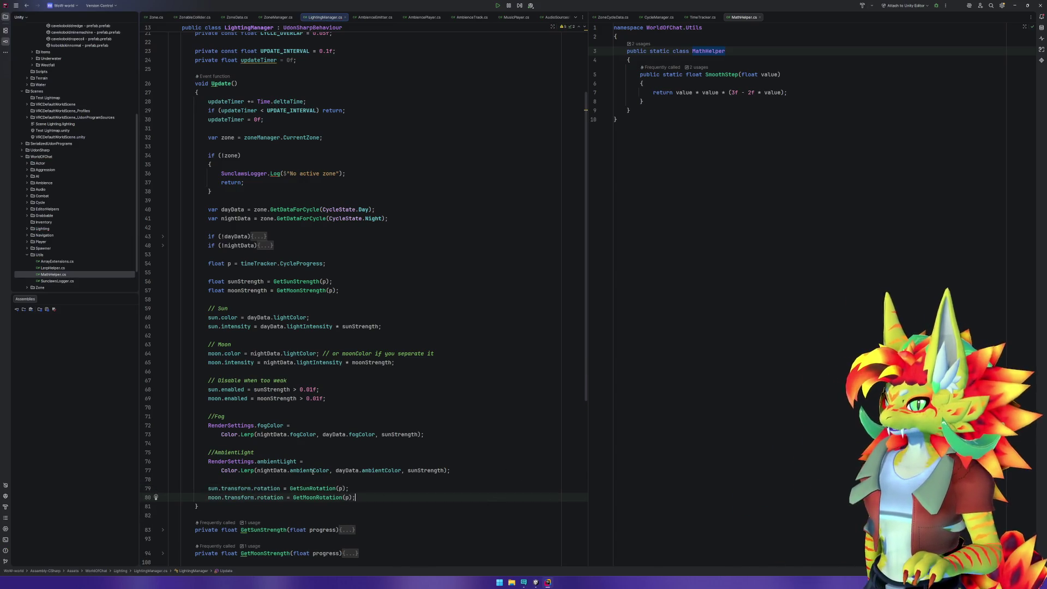
Move the sun and moon rotation lines beneath their respective intensity lines.
{"action": "key", "text": "Up"}
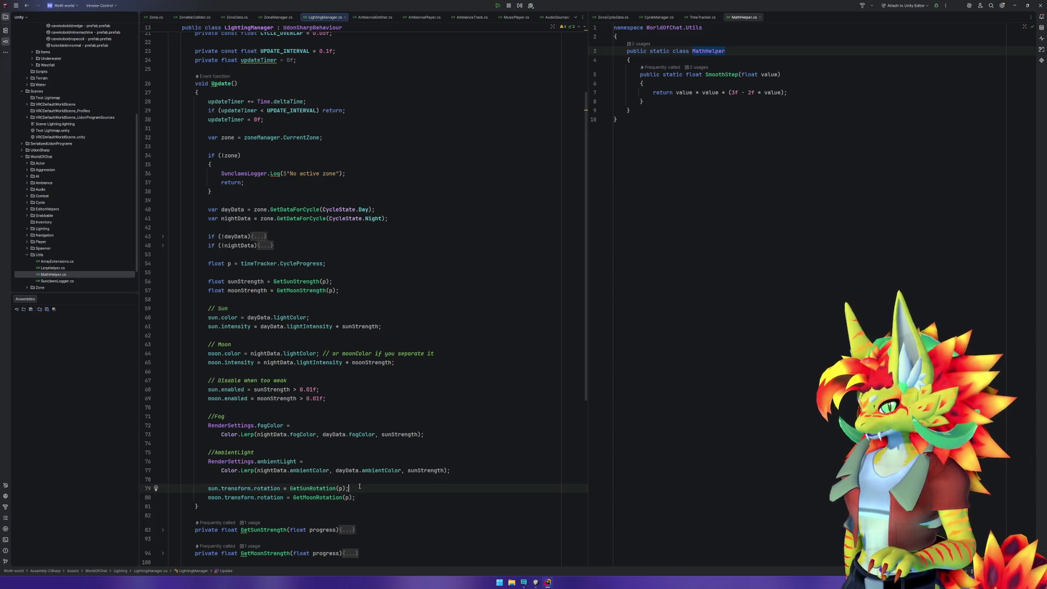
{"action": "key", "text": "ctrl+x"}
{"action": "left_click", "coordinate": [324, 336]}
{"action": "key", "text": "ctrl+v"}
{"action": "left_click", "coordinate": [367, 492]}
{"action": "key", "text": "ctrl+x"}
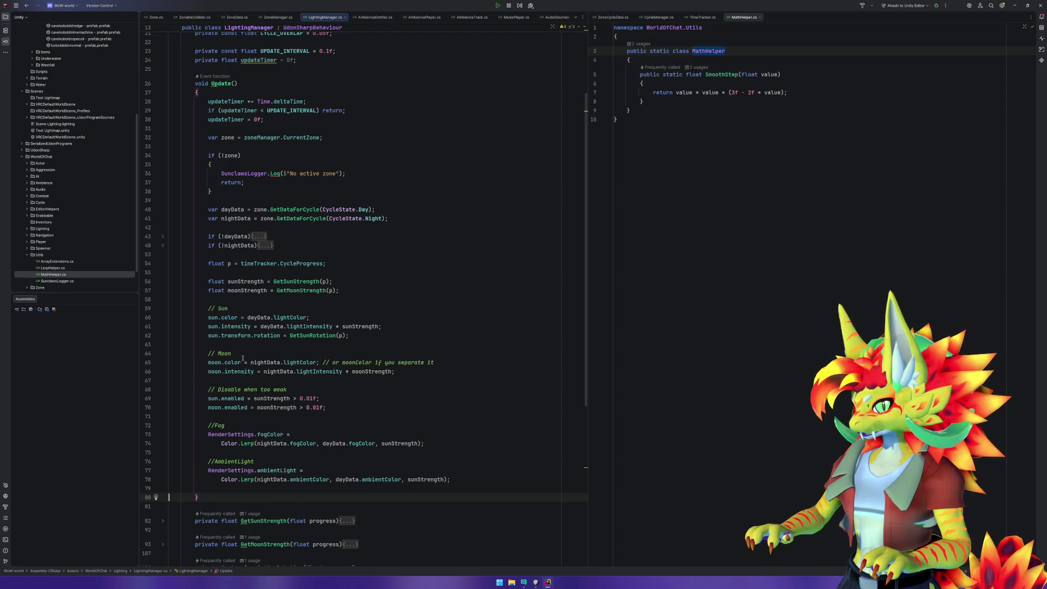
{"action": "left_click", "coordinate": [294, 380]}
{"action": "key", "text": "ctrl+v"}
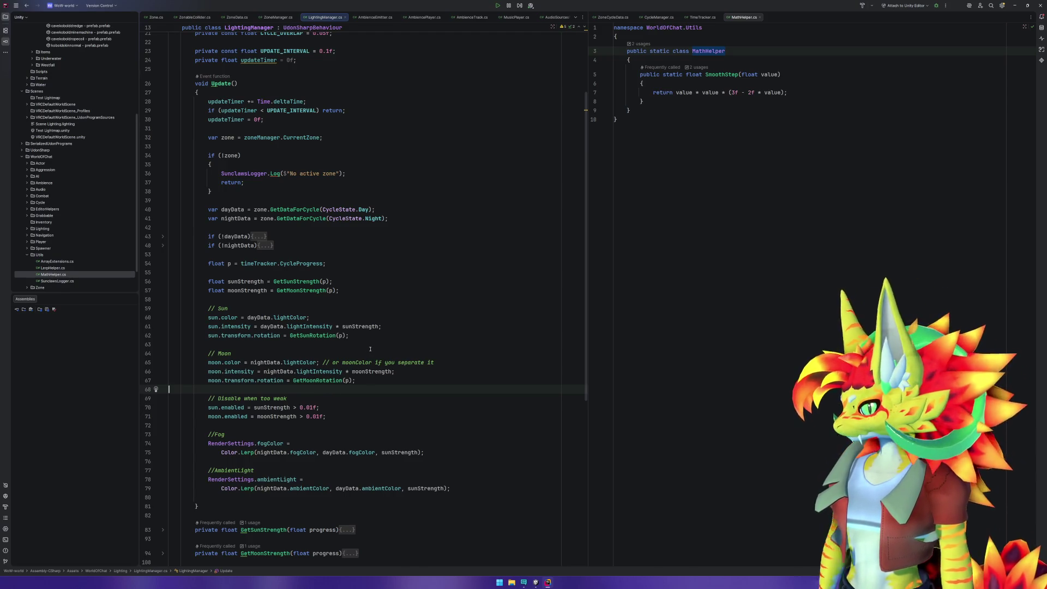
Delete the '// or moonColor' remark from the moon colour line.
{"action": "left_click_drag", "start_coordinate": [437, 362], "coordinate": [321, 362]}
{"action": "key", "text": "BackSpace"}
{"action": "left_click", "coordinate": [360, 389]}
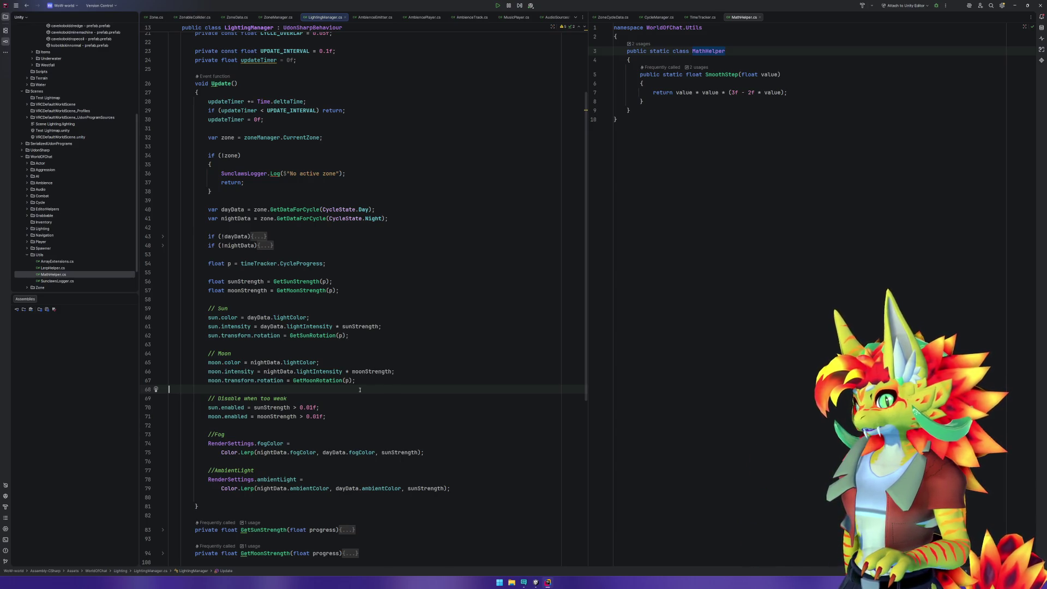
{"action": "left_click", "coordinate": [298, 362]}
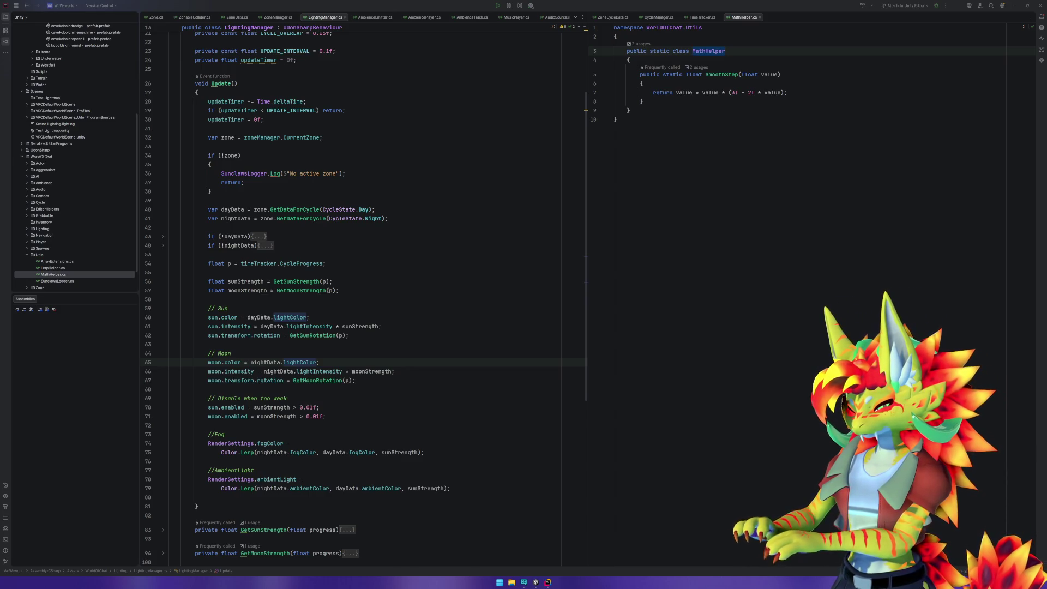
Review Update and delete the empty line before its closing brace.
{"action": "left_click", "coordinate": [456, 380]}
{"action": "scroll", "coordinate": [464, 392], "scroll_direction": "down", "scroll_amount": 2}
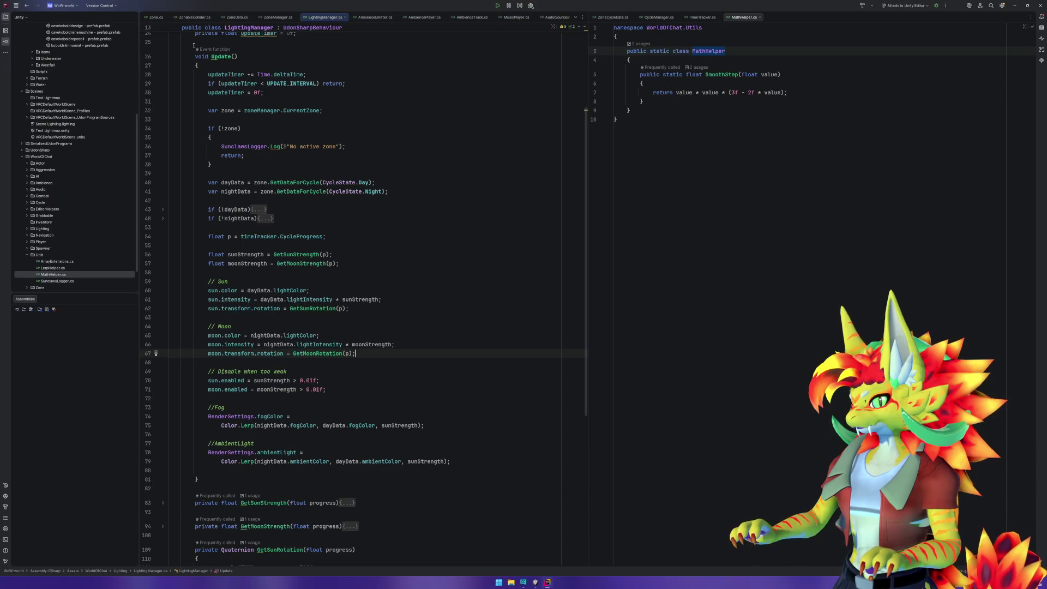
{"action": "mouse_move", "coordinate": [186, 56]}
{"action": "left_mouse_down"}
{"action": "mouse_move", "coordinate": [229, 78]}
{"action": "mouse_move", "coordinate": [244, 469]}
{"action": "mouse_move", "coordinate": [213, 462]}
{"action": "mouse_move", "coordinate": [143, 65]}
{"action": "mouse_move", "coordinate": [159, 104]}
{"action": "mouse_move", "coordinate": [156, 85]}
{"action": "left_mouse_up"}
{"action": "left_click", "coordinate": [245, 472]}
{"action": "key", "text": "BackSpace"}
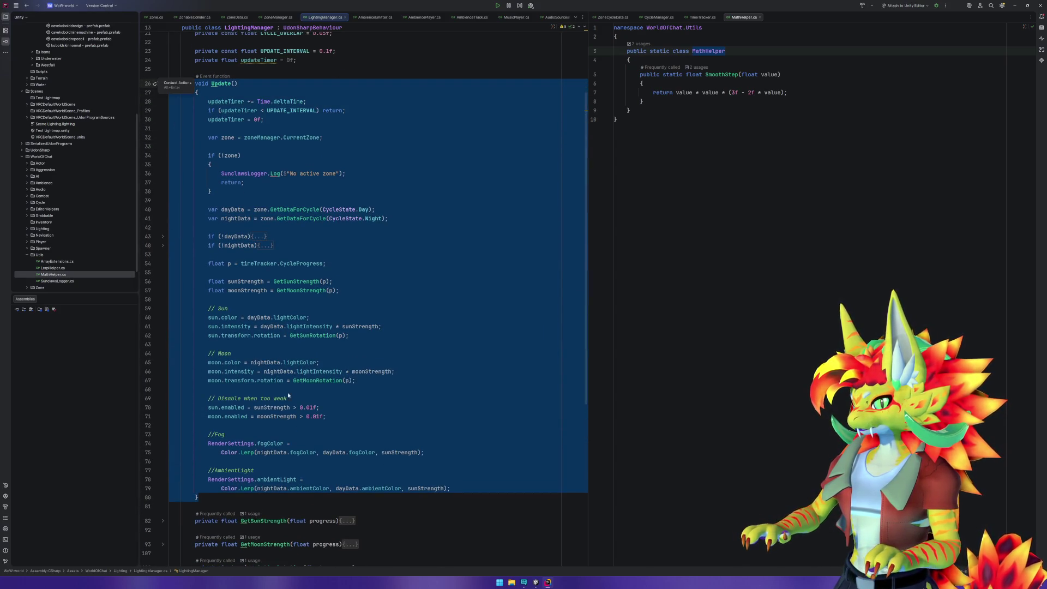
Move the sun.enabled line into the Sun block under the sun rotation line.
{"action": "left_click", "coordinate": [296, 433]}
{"action": "left_click", "coordinate": [288, 427]}
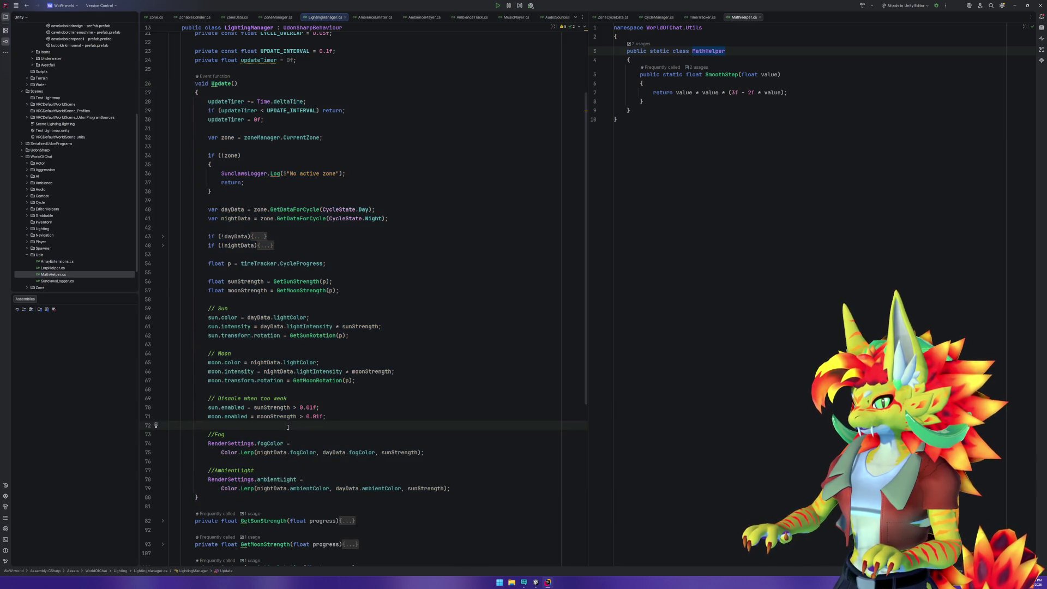
{"action": "left_click", "coordinate": [292, 408]}
{"action": "key", "text": "ctrl+x"}
{"action": "left_click", "coordinate": [278, 345]}
{"action": "key", "text": "ctrl+v"}
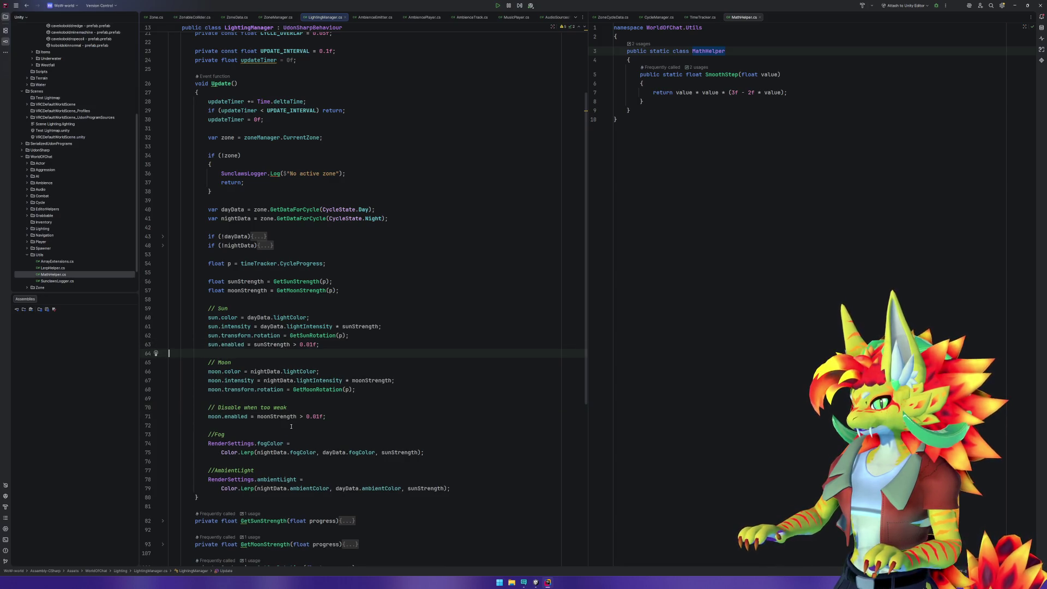
Move moon.enabled into the Moon block and delete the '// Disable when too weak' comment.
{"action": "left_click", "coordinate": [256, 417]}
{"action": "key", "text": "ctrl+x"}
{"action": "key", "text": "Up"}
{"action": "key", "text": "Up"}
{"action": "key", "text": "ctrl+v"}
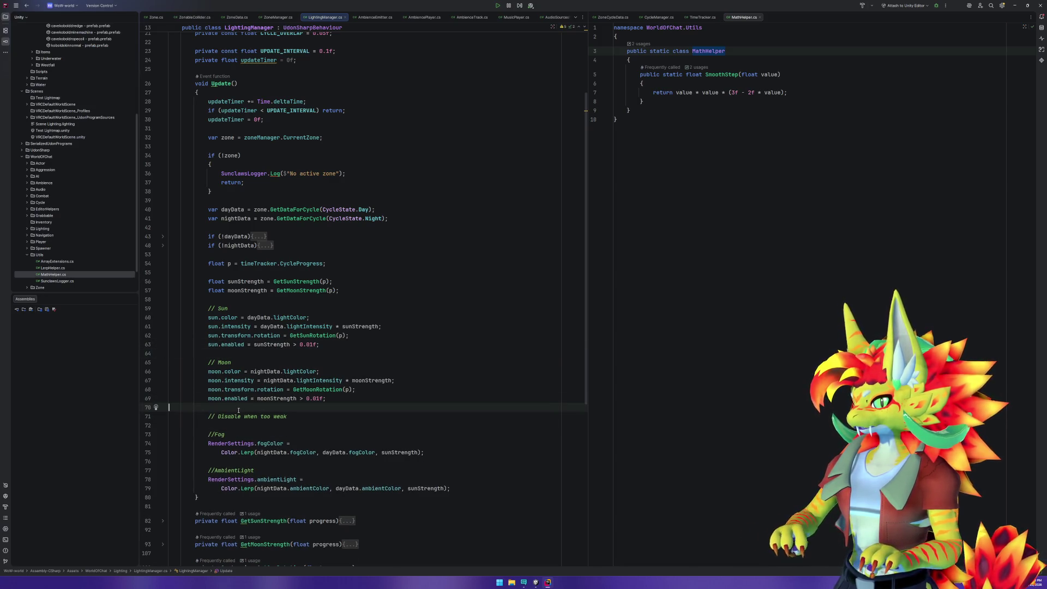
{"action": "key", "text": "shift+Down"}
{"action": "key", "text": "shift+Down"}
{"action": "key", "text": "Delete"}
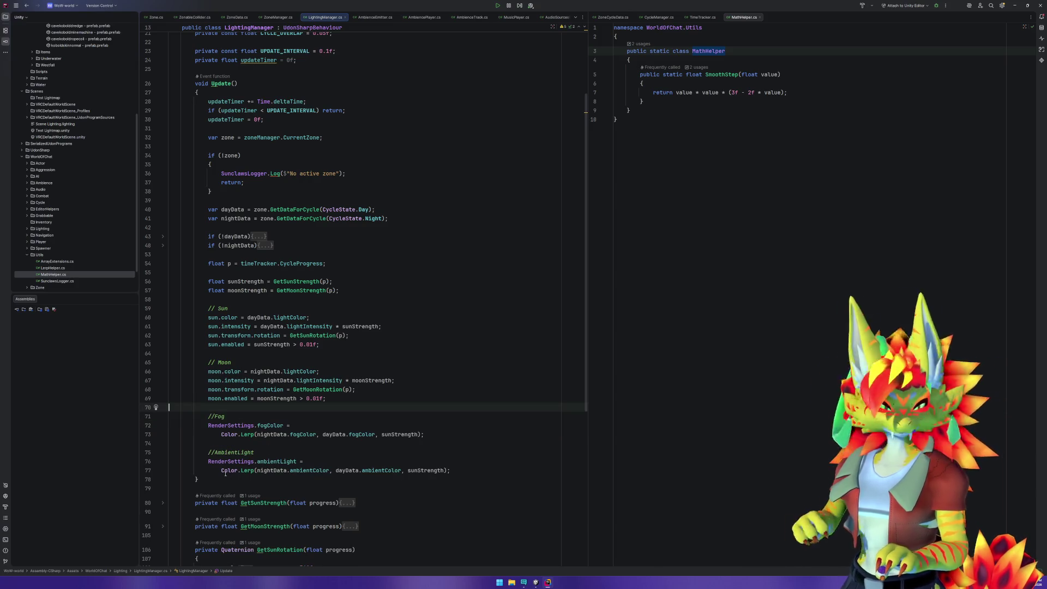
{"action": "mouse_move", "coordinate": [225, 473]}
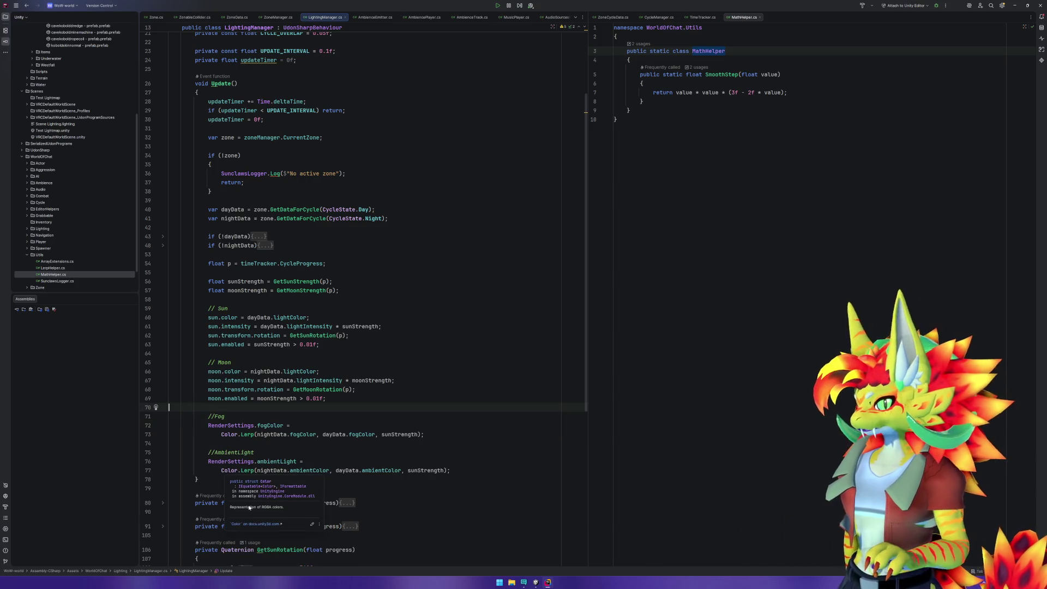
{"action": "left_click", "coordinate": [198, 479]}
{"action": "scroll", "coordinate": [172, 165], "scroll_direction": "up", "scroll_amount": 3}
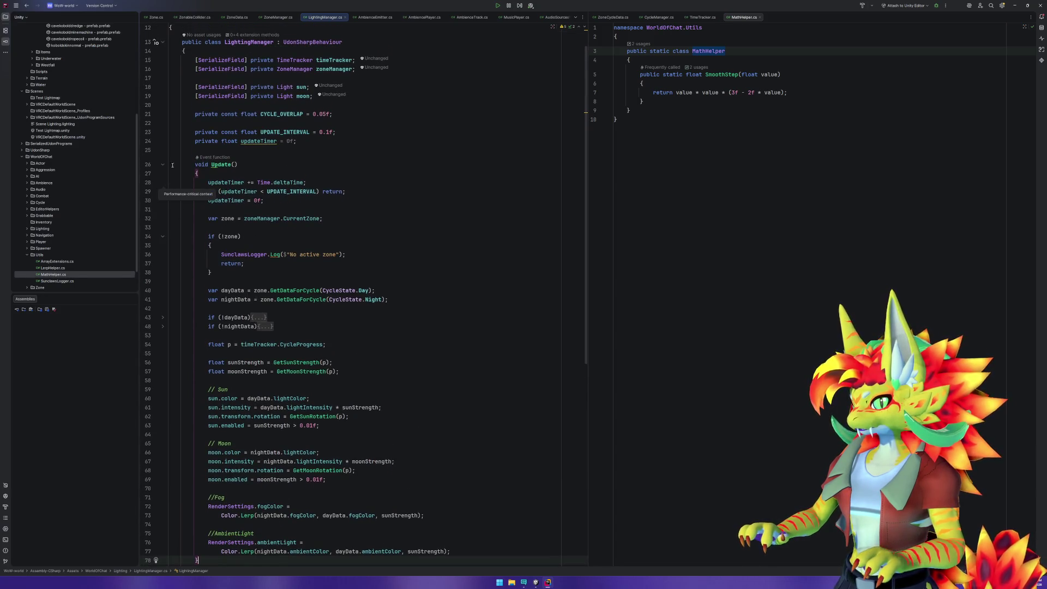
{"action": "left_click", "coordinate": [170, 163], "text": "shift"}
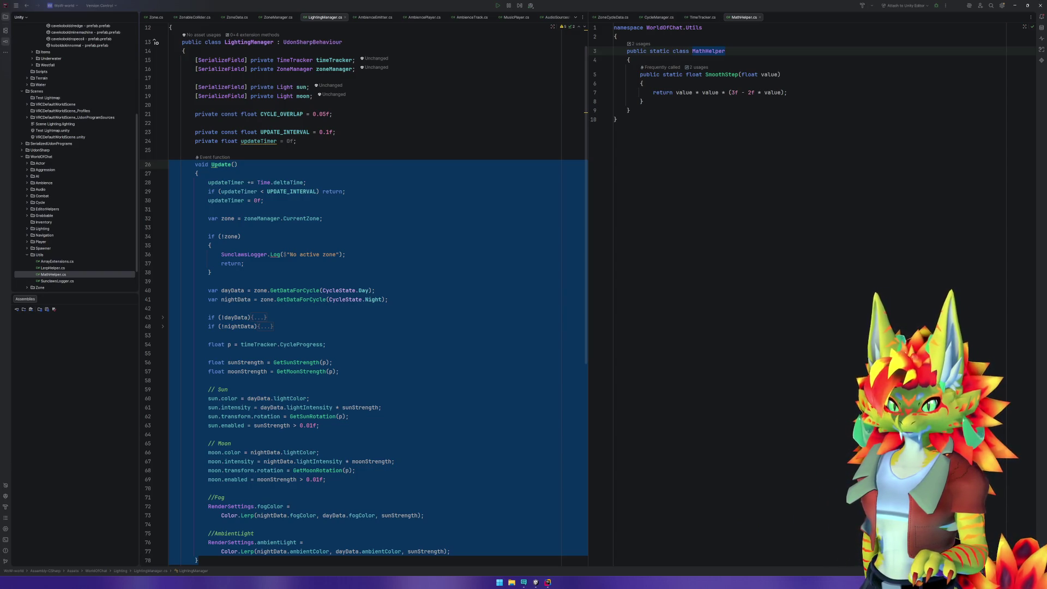
{"action": "left_click", "coordinate": [155, 164]}
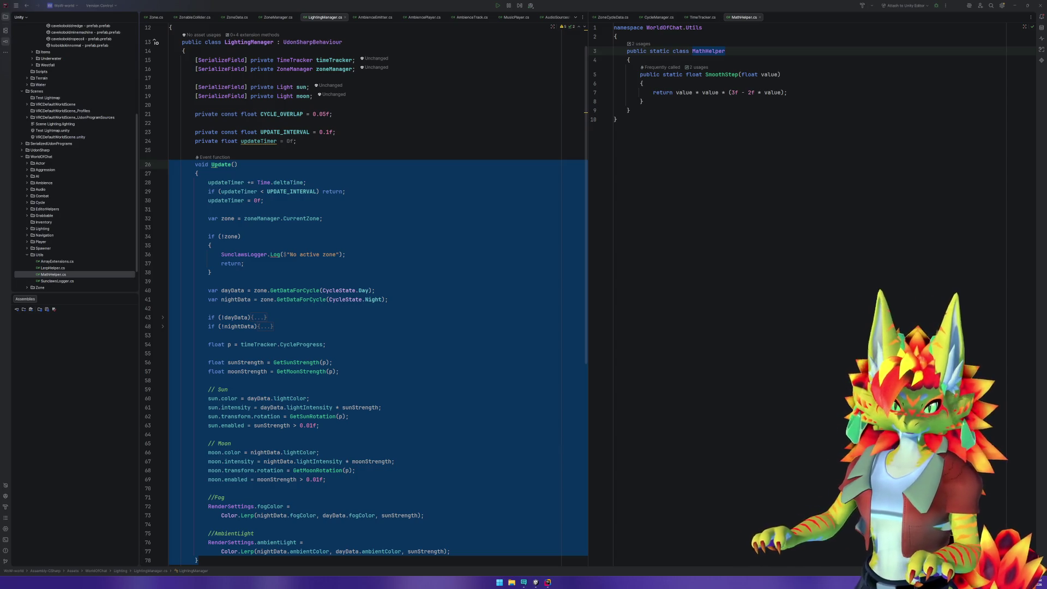
{"action": "left_click", "coordinate": [709, 163]}
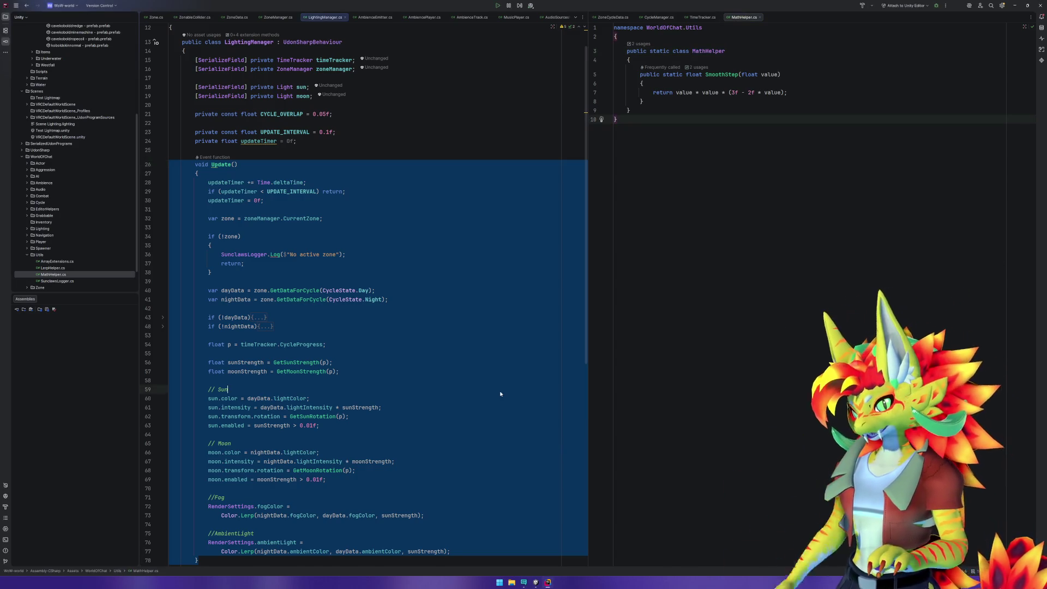
{"action": "left_click", "coordinate": [499, 392]}
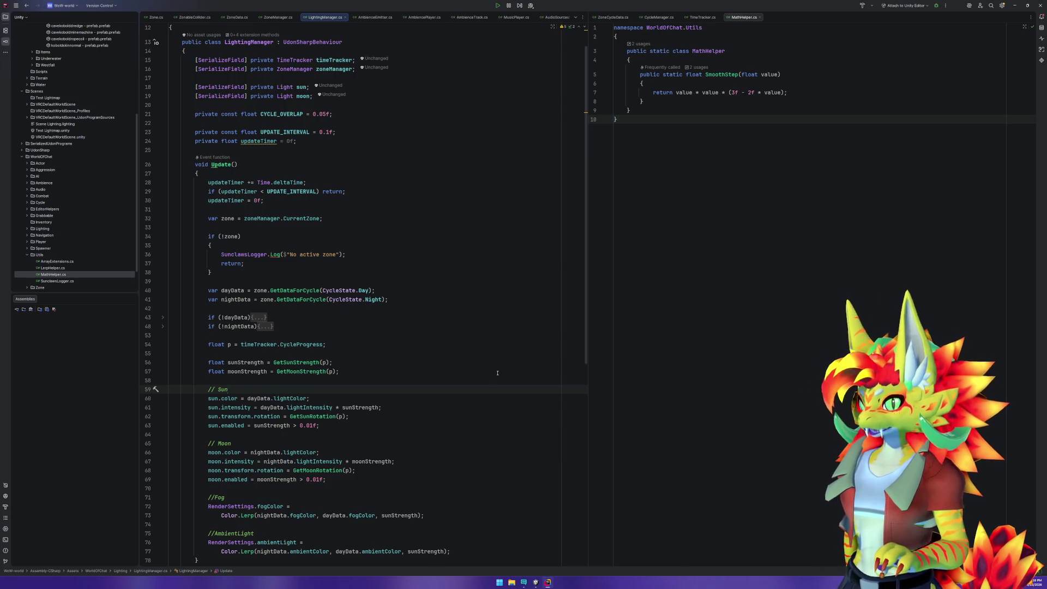
{"action": "key", "text": "alt+Tab"}
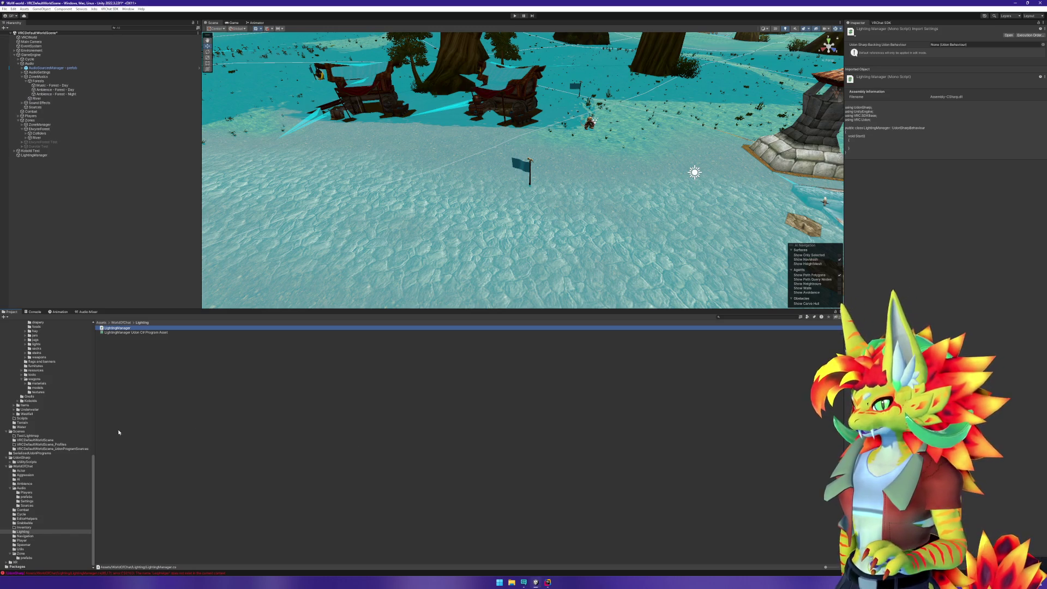
Select LightingManager to view its script settings, show the Console, and expand Cycle.
{"action": "left_click", "coordinate": [42, 155]}
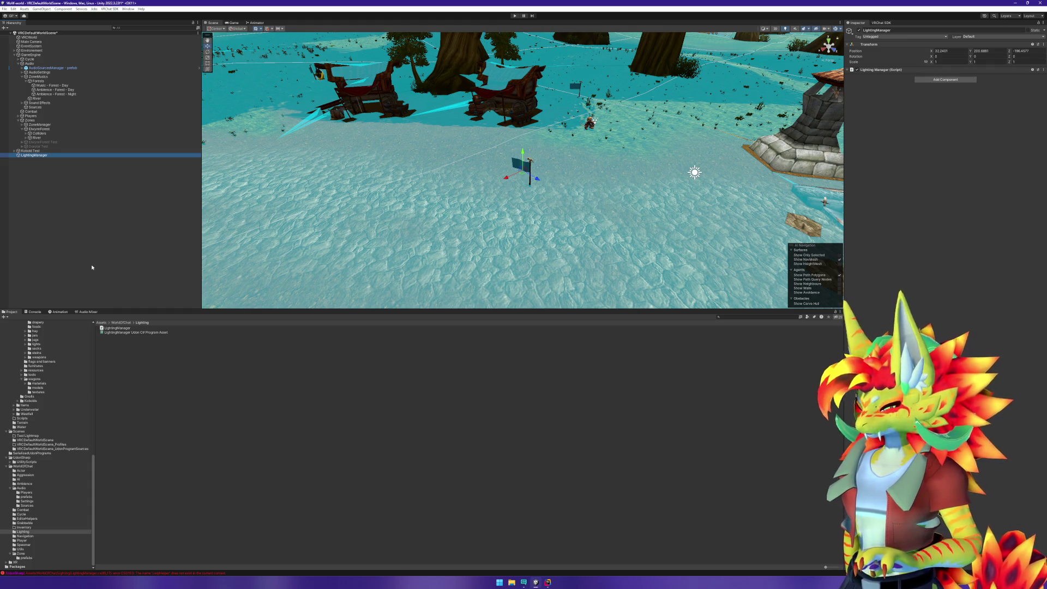
{"action": "left_click", "coordinate": [34, 312]}
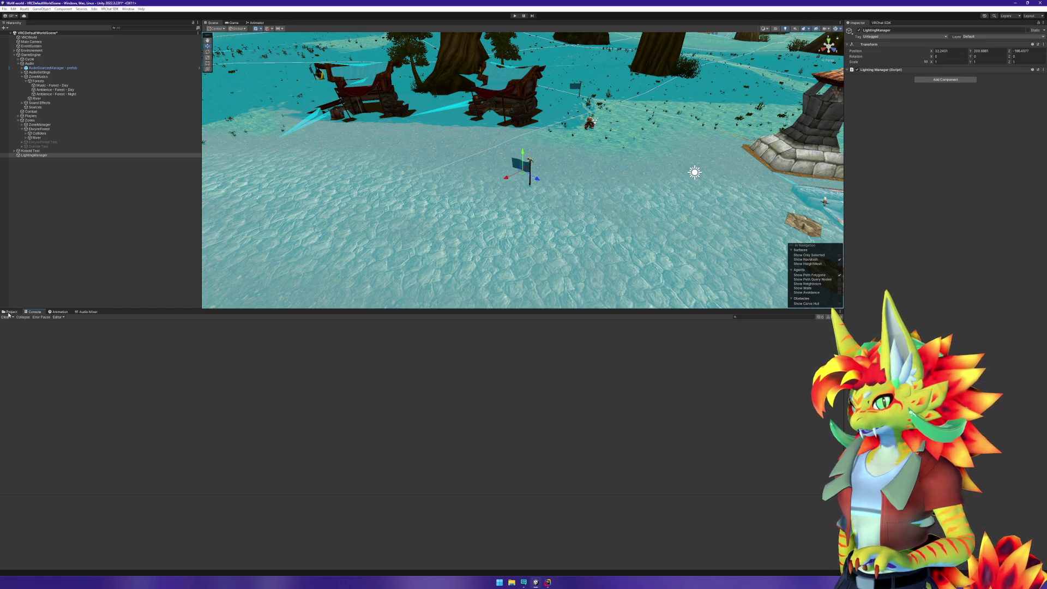
{"action": "left_click", "coordinate": [80, 153]}
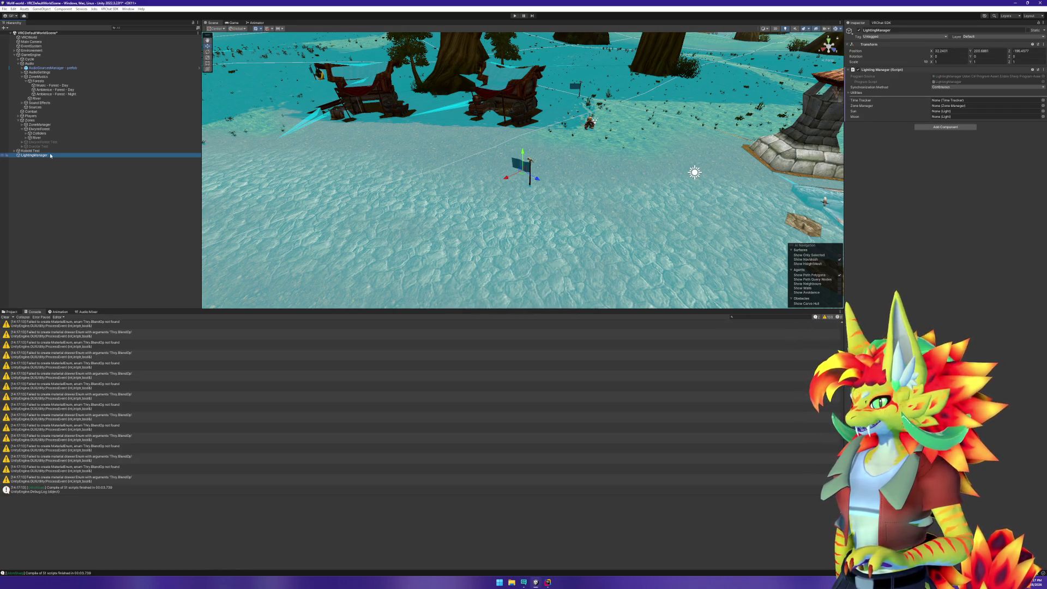
{"action": "left_click", "coordinate": [18, 59]}
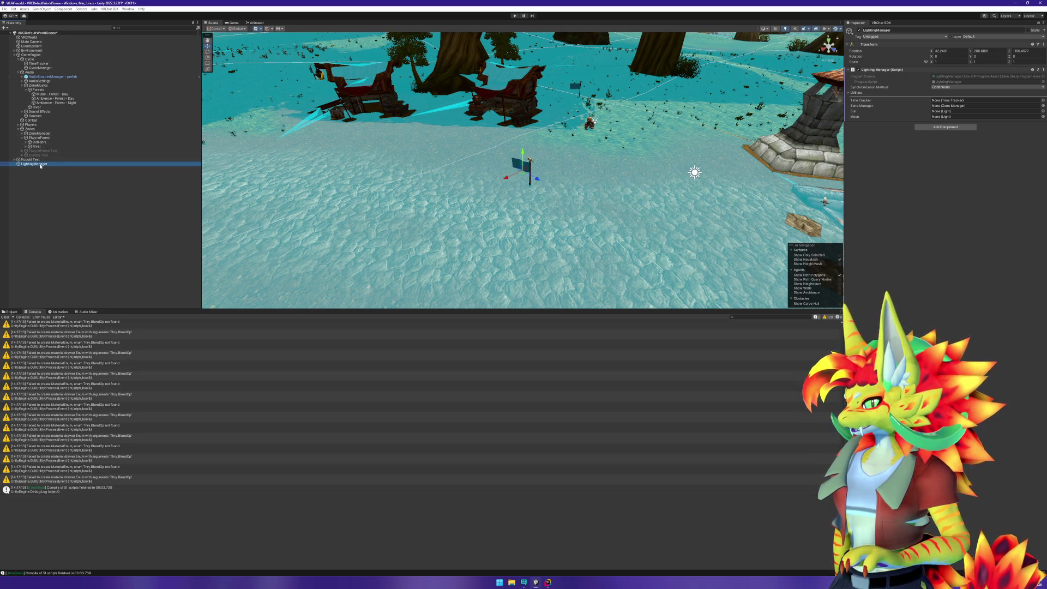
Create an empty 'Lighting' object under GameEngine and move LightingManager into it.
{"action": "right_click", "coordinate": [34, 55]}
{"action": "left_click", "coordinate": [60, 138]}
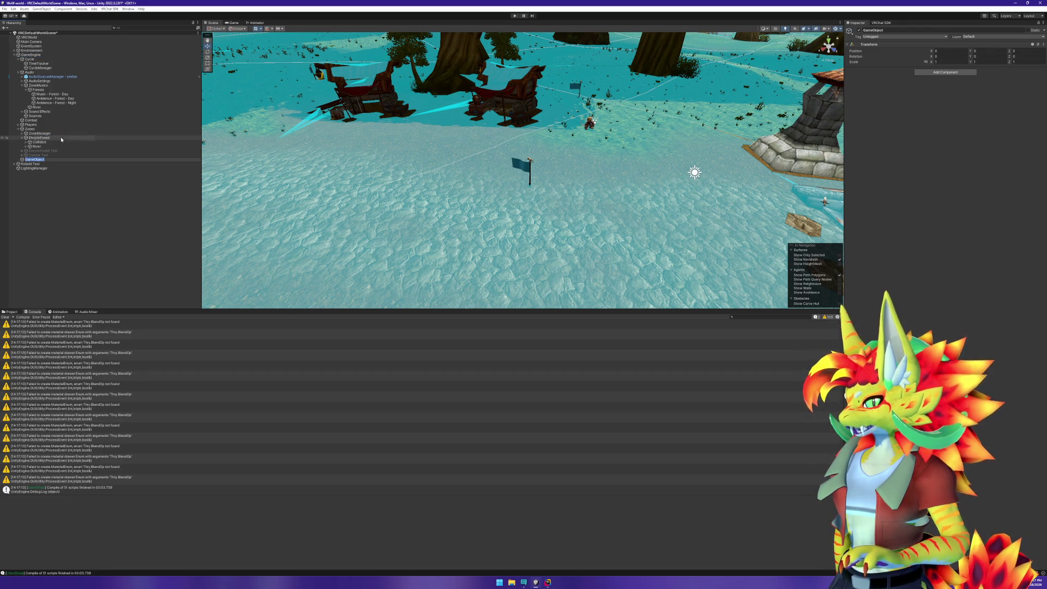
{"action": "type", "text": "Lighting"}
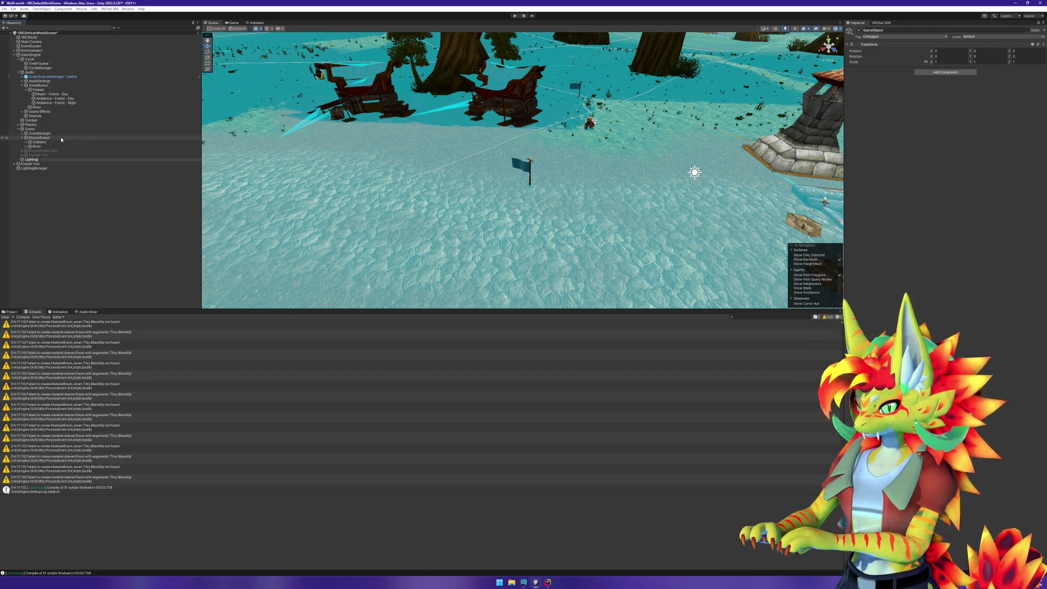
{"action": "key", "text": "Return"}
{"action": "left_click_drag", "start_coordinate": [47, 169], "coordinate": [33, 160]}
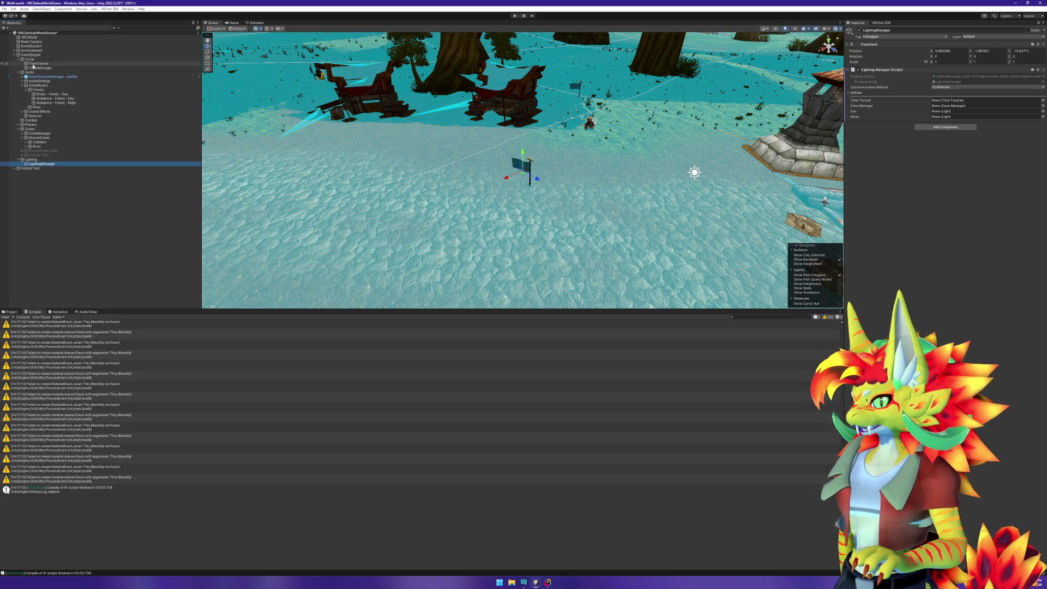
Assign TimeTracker, ZoneManager and the Sun light to LightingManager's fields.
{"action": "mouse_move", "coordinate": [38, 63]}
{"action": "left_mouse_down"}
{"action": "mouse_move", "coordinate": [876, 117]}
{"action": "mouse_move", "coordinate": [954, 101]}
{"action": "left_mouse_up"}
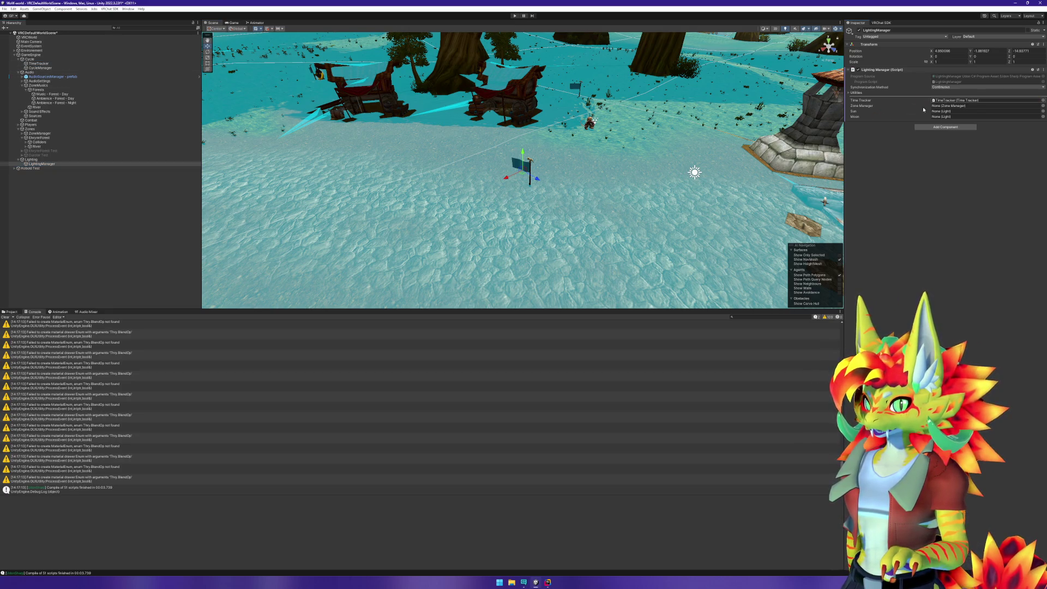
{"action": "left_click_drag", "start_coordinate": [40, 133], "coordinate": [949, 108]}
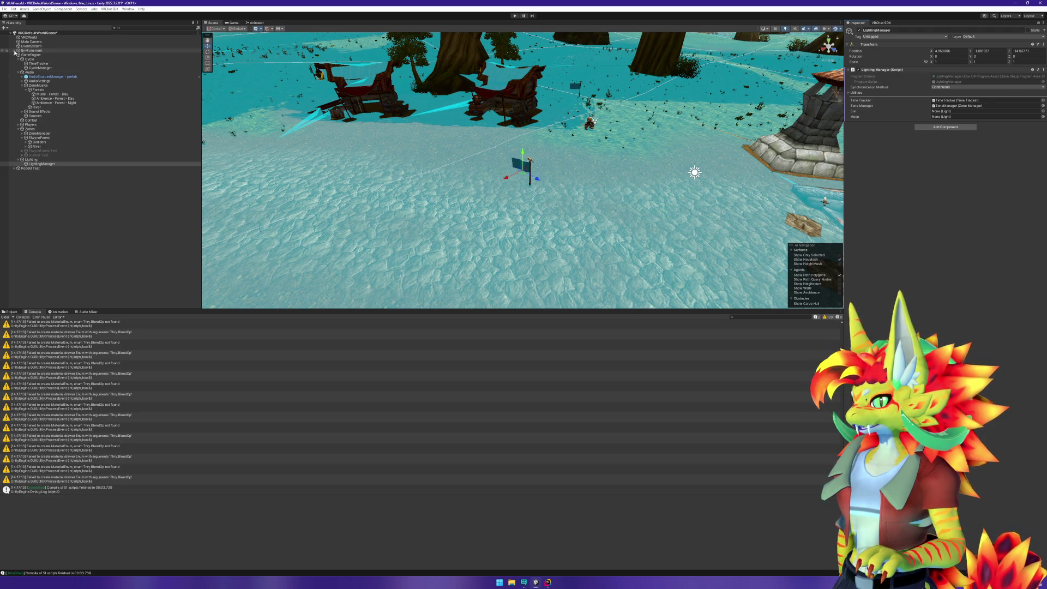
{"action": "left_click", "coordinate": [15, 50]}
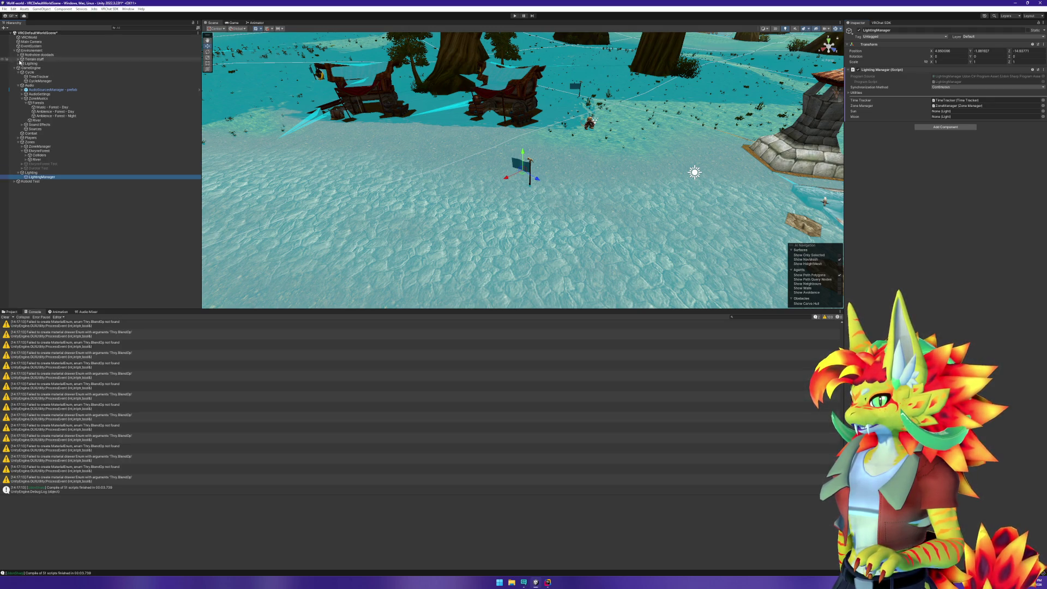
{"action": "left_click", "coordinate": [18, 64]}
{"action": "left_click_drag", "start_coordinate": [31, 68], "coordinate": [494, 89]}
{"action": "left_click_drag", "start_coordinate": [938, 111], "coordinate": [938, 111]}
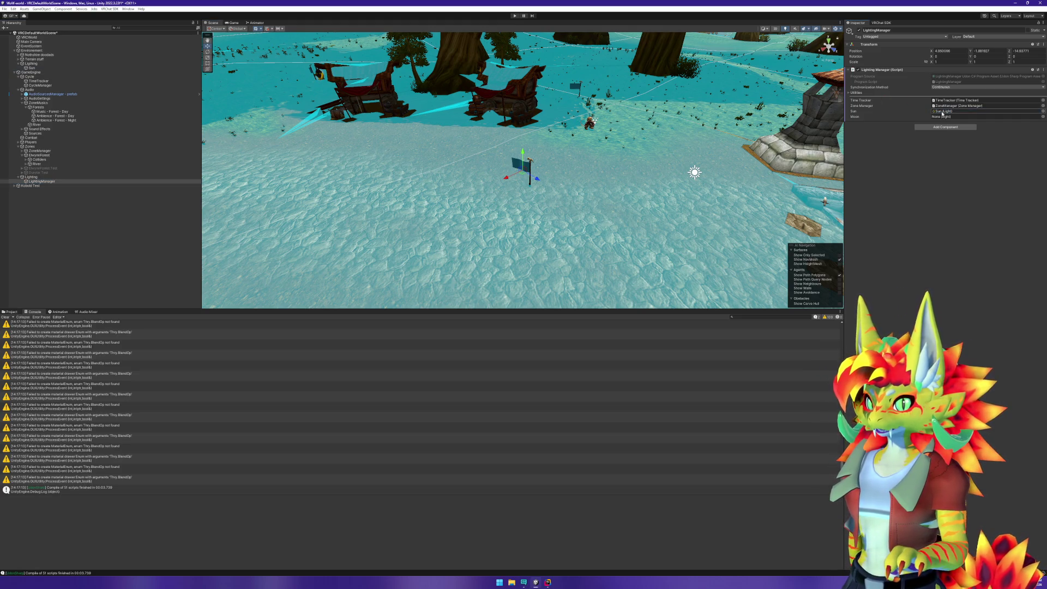
Duplicate the Sun light as 'Moon' and assign it to LightingManager's Moon slot.
{"action": "left_click", "coordinate": [31, 68]}
{"action": "key", "text": "ctrl+d"}
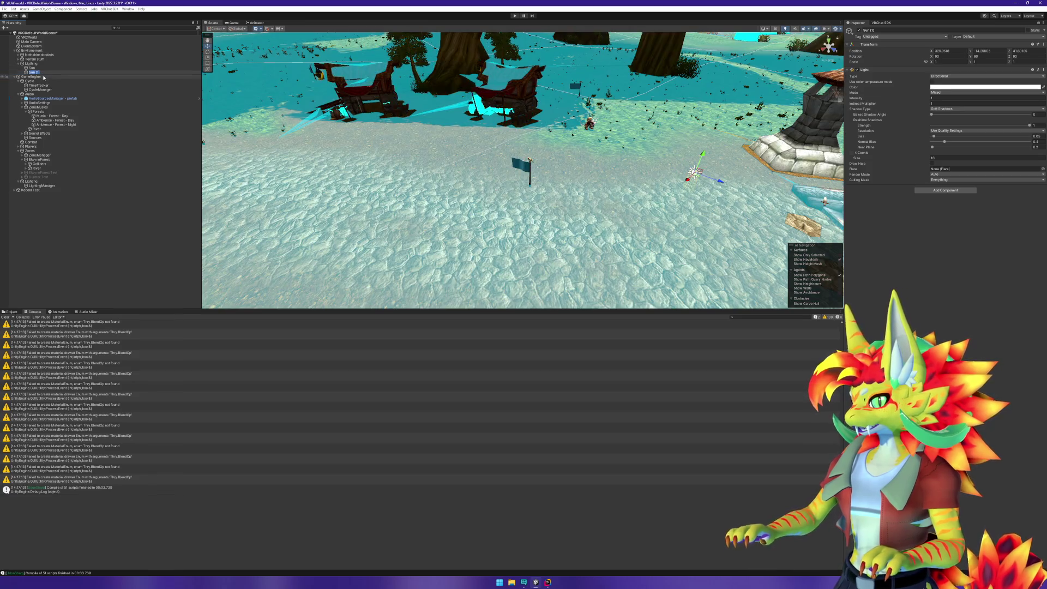
{"action": "type", "text": "Moon"}
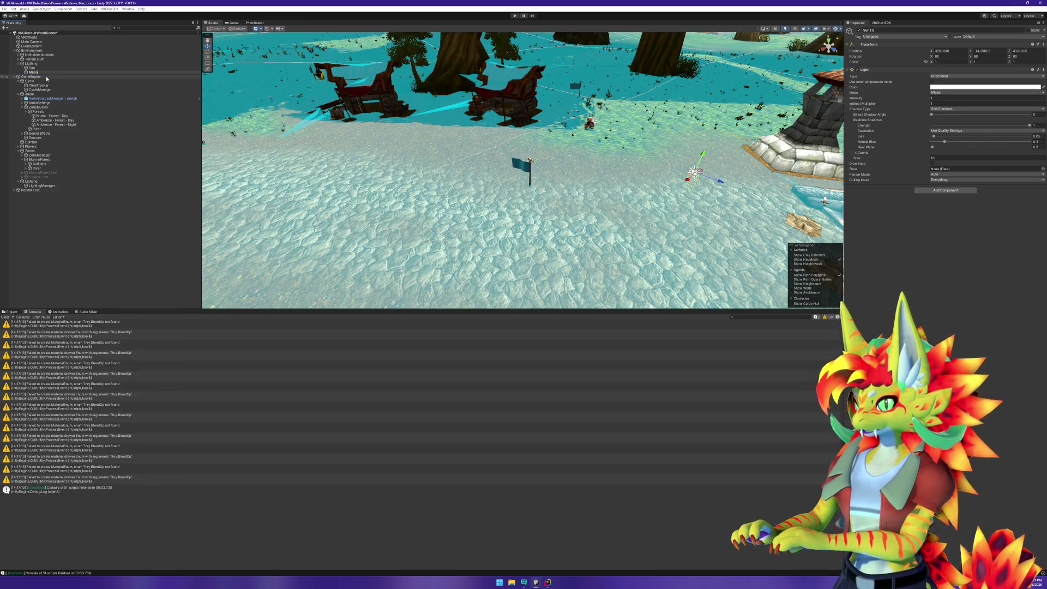
{"action": "left_click", "coordinate": [851, 56]}
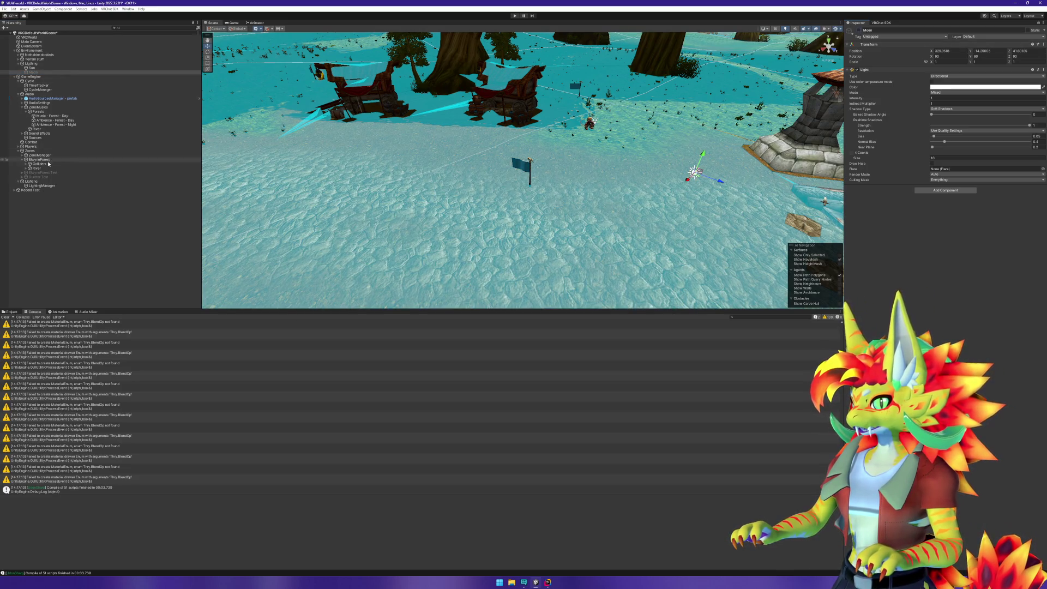
{"action": "left_click", "coordinate": [43, 186]}
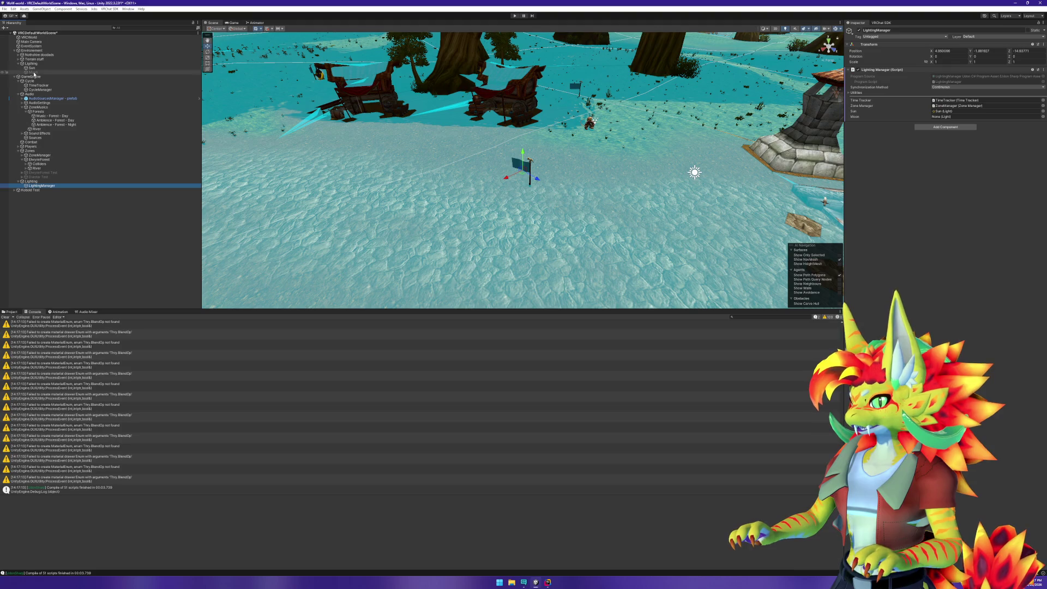
{"action": "left_click_drag", "start_coordinate": [957, 119], "coordinate": [958, 116]}
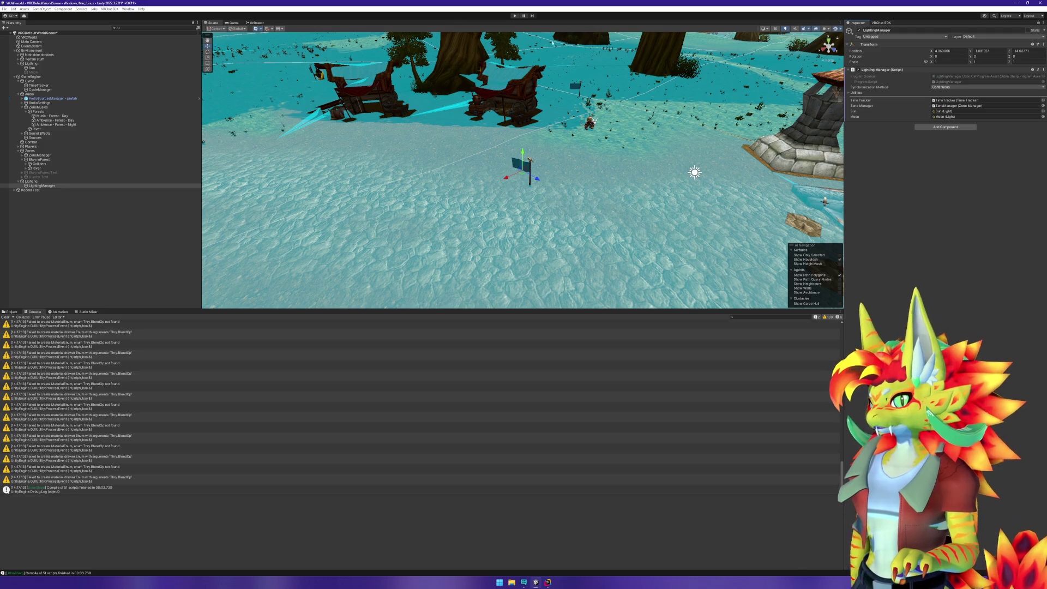
{"action": "left_click", "coordinate": [516, 17]}
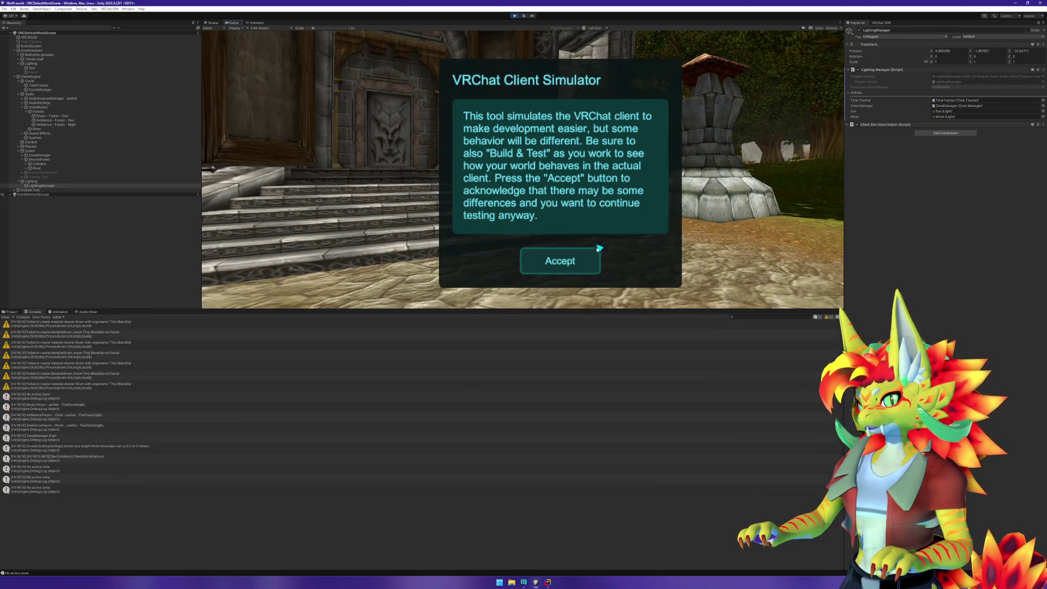
Accept the VRChat Client Simulator notice, look around the washed-out scene, then pause.
{"action": "left_click", "coordinate": [567, 261]}
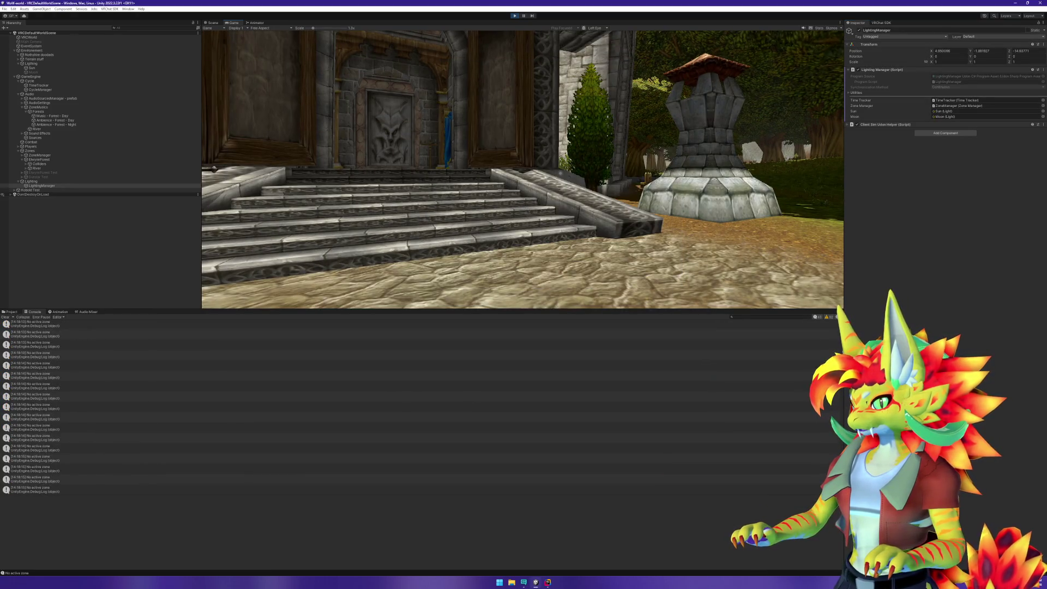
{"action": "mouse_move", "coordinate": [522, 169]}
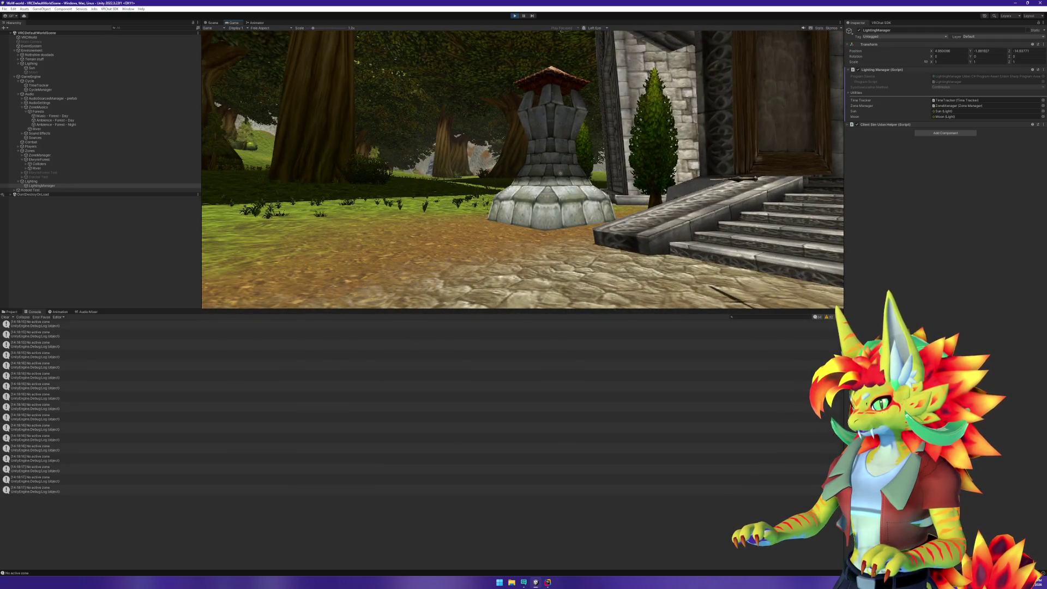
{"action": "mouse_move", "coordinate": [560, 172]}
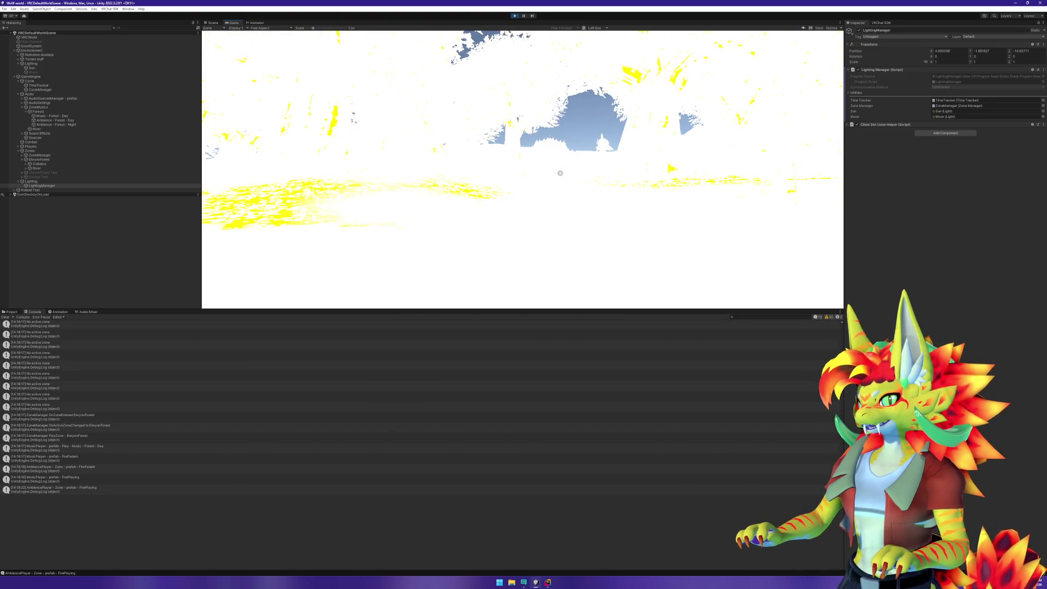
{"action": "key", "text": "super"}
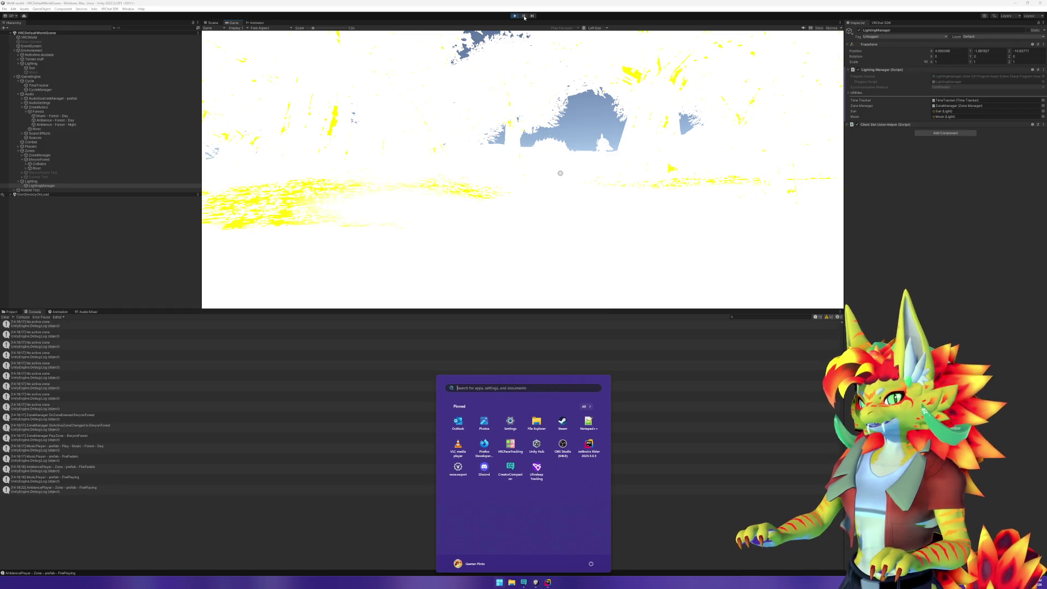
{"action": "left_click", "coordinate": [524, 16]}
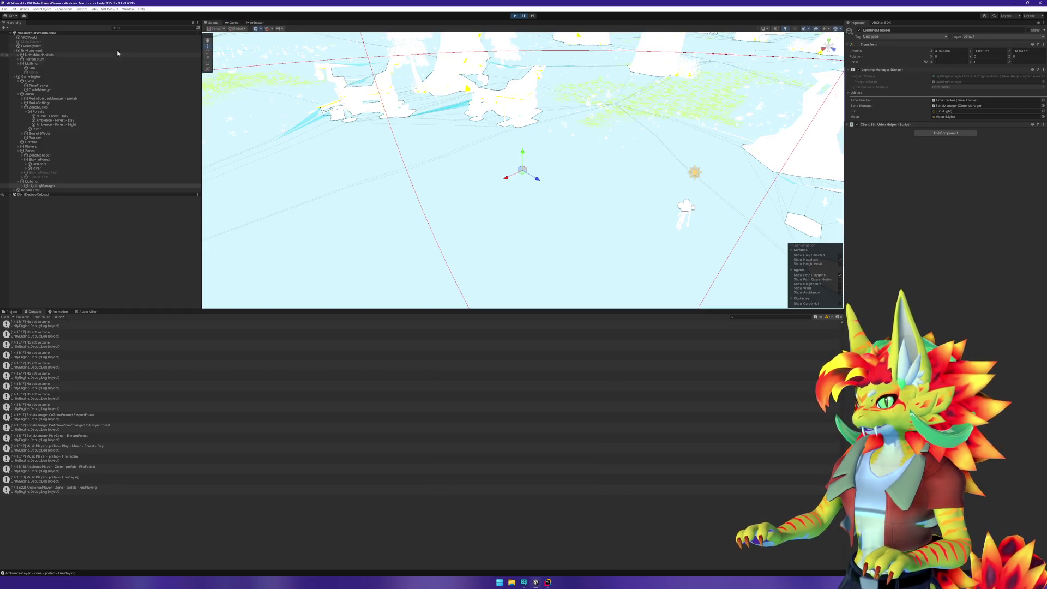
Set the Sun light's intensity to 0, then drag it back up to about 1.
{"action": "left_click", "coordinate": [54, 68]}
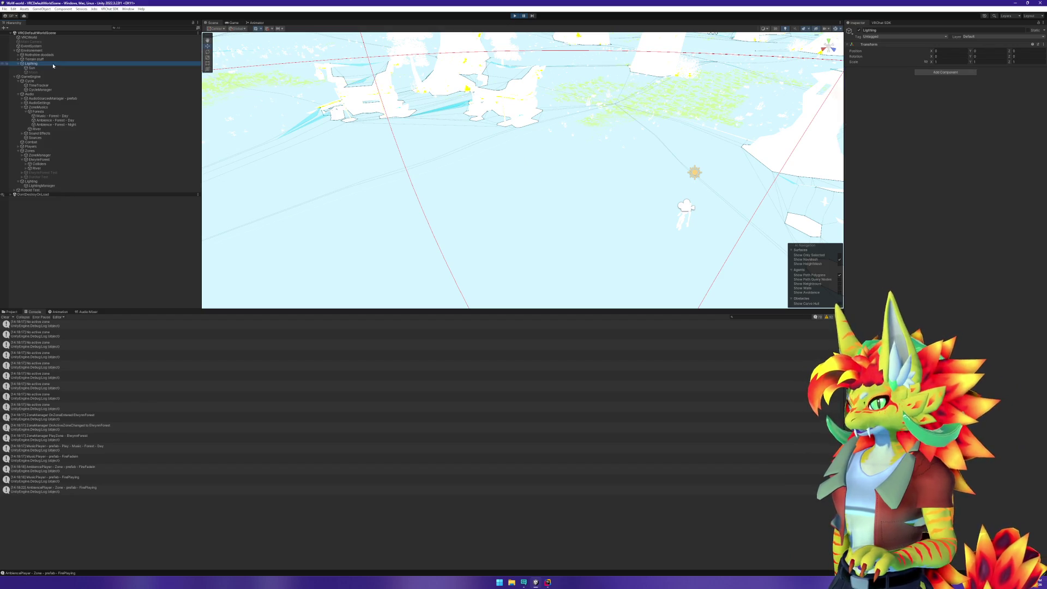
{"action": "left_click", "coordinate": [937, 100]}
{"action": "type", "text": "0"}
{"action": "key", "text": "Return"}
{"action": "left_click_drag", "start_coordinate": [915, 99], "coordinate": [925, 99]}
{"action": "left_click", "coordinate": [915, 263]}
{"action": "left_click", "coordinate": [135, 9]}
Open the Lighting window, move it to the screen centre, and show its Environment settings.
{"action": "mouse_move", "coordinate": [143, 57]}
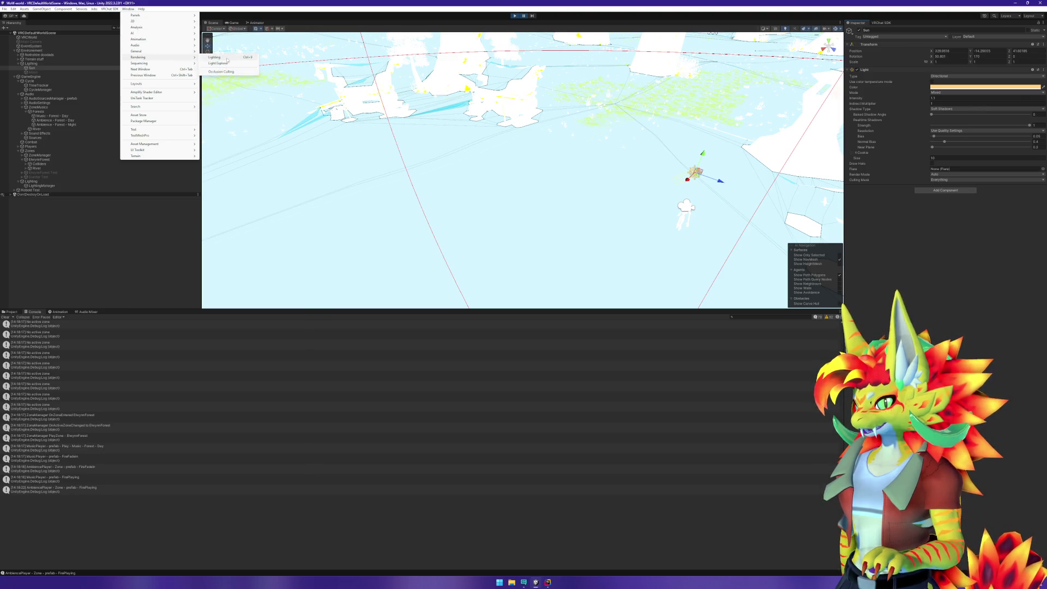
{"action": "left_click", "coordinate": [226, 58]}
{"action": "left_click_drag", "start_coordinate": [258, 151], "coordinate": [599, 180]}
{"action": "left_click", "coordinate": [512, 184]}
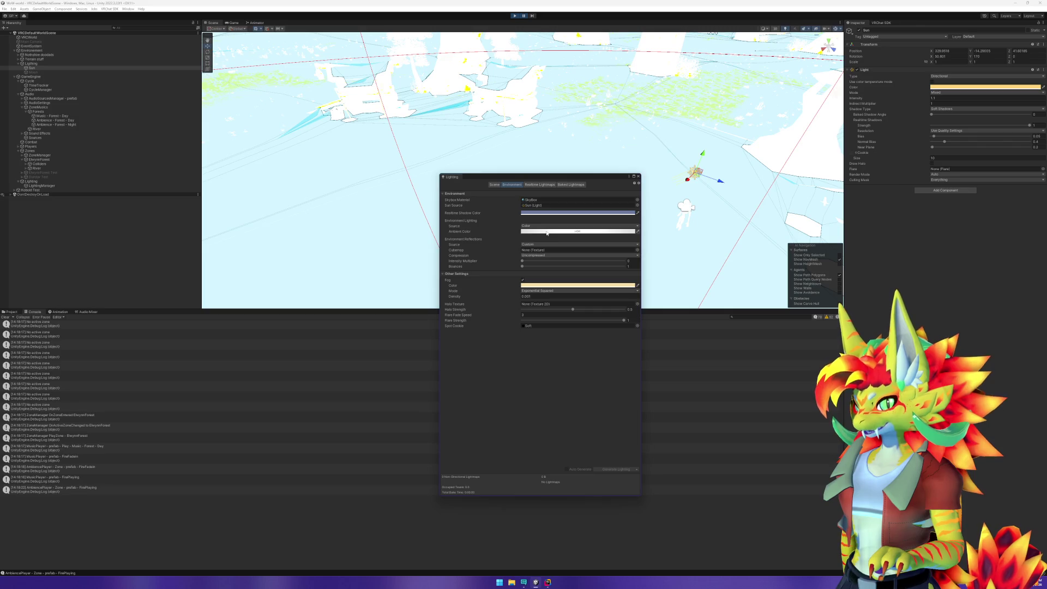
Try a black ambient colour, then set its HDR intensity to 1 and stop Play mode.
{"action": "left_click", "coordinate": [547, 231]}
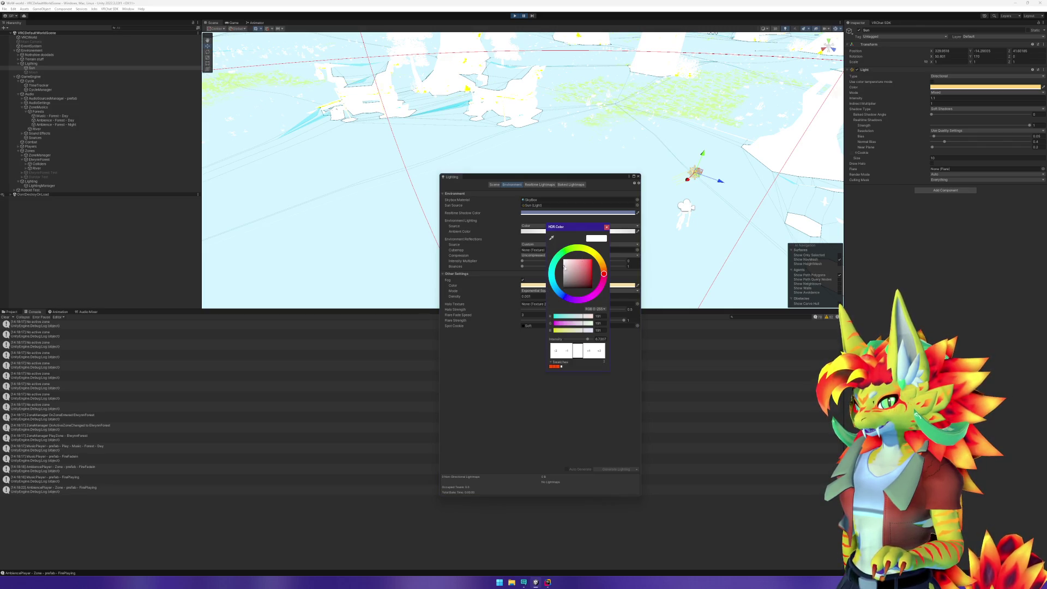
{"action": "mouse_move", "coordinate": [563, 270]}
{"action": "left_mouse_down"}
{"action": "mouse_move", "coordinate": [560, 290]}
{"action": "mouse_move", "coordinate": [553, 270]}
{"action": "left_mouse_up"}
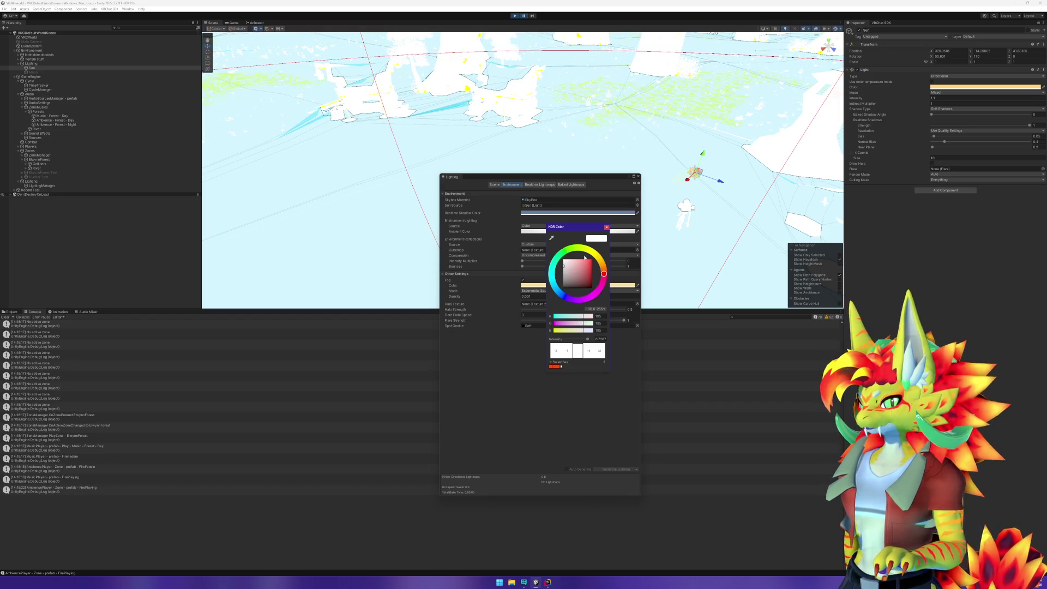
{"action": "left_click", "coordinate": [608, 227]}
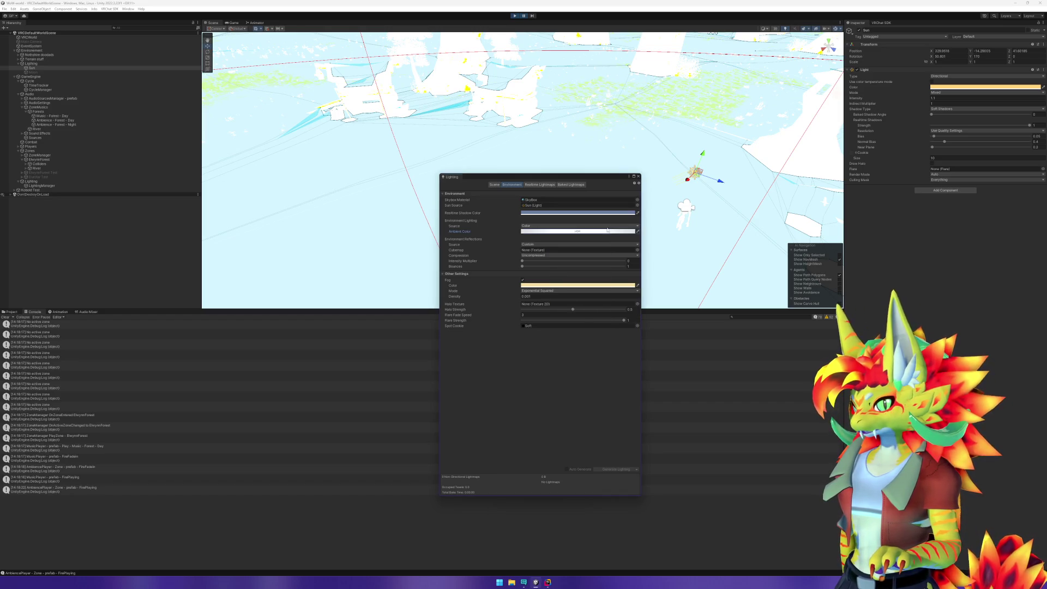
{"action": "left_click", "coordinate": [555, 233]}
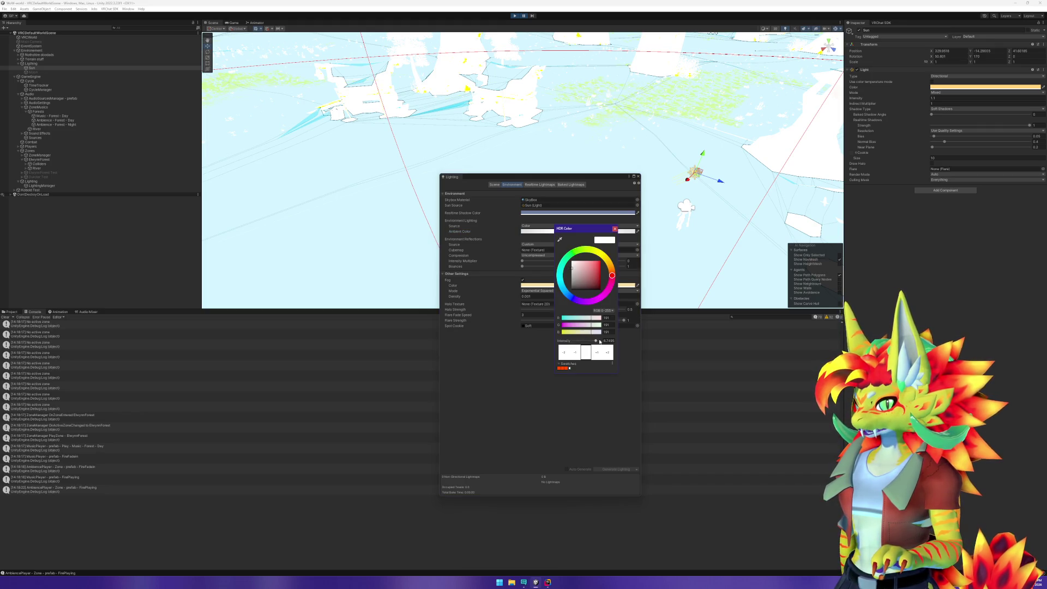
{"action": "left_click_drag", "start_coordinate": [597, 342], "coordinate": [593, 342]}
{"action": "left_click", "coordinate": [607, 341]}
{"action": "type", "text": "1"}
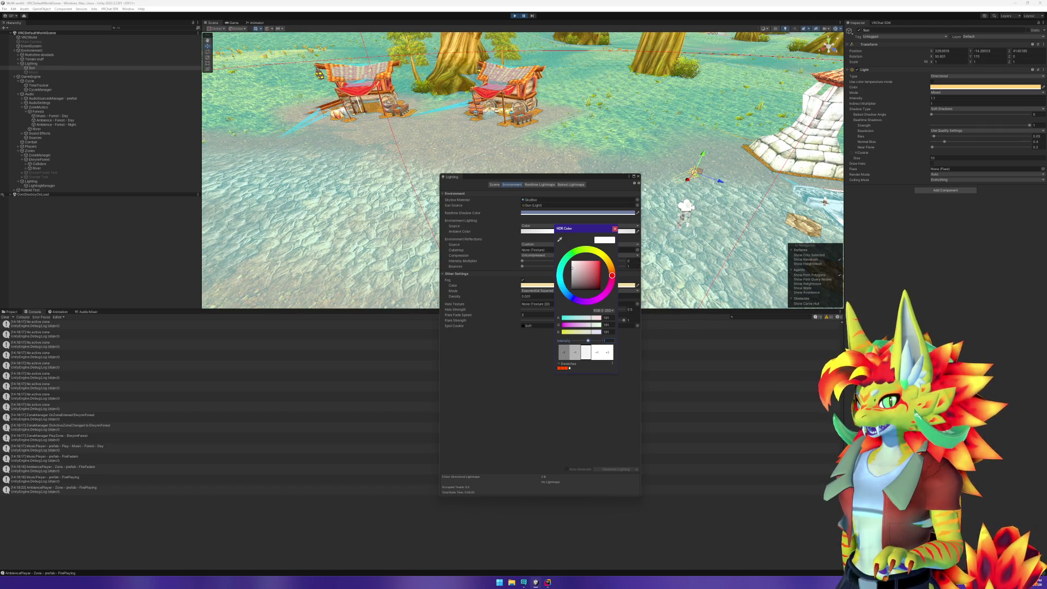
{"action": "left_click", "coordinate": [615, 229]}
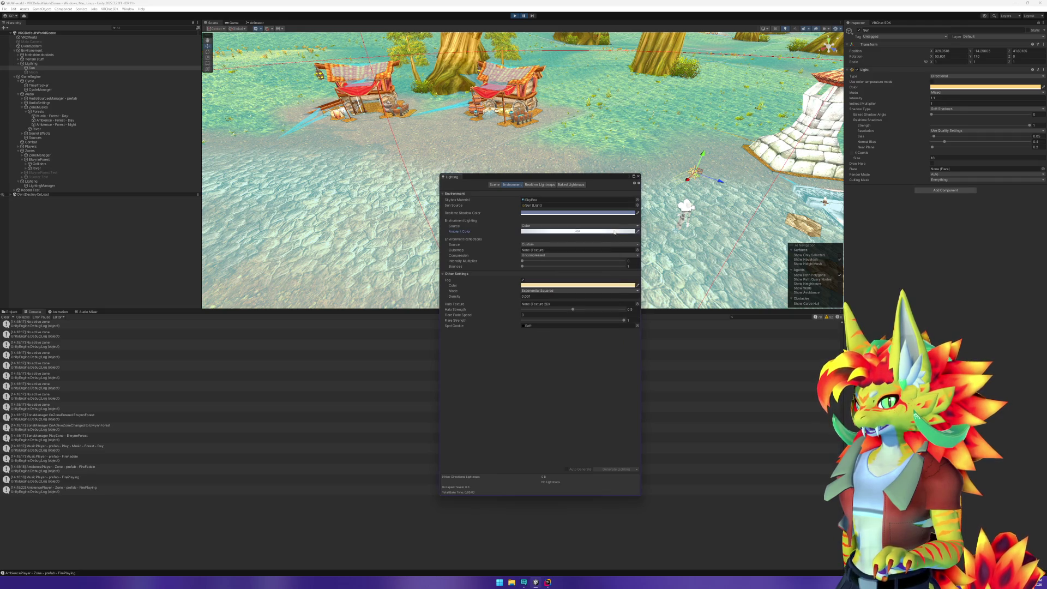
{"action": "left_click", "coordinate": [515, 16]}
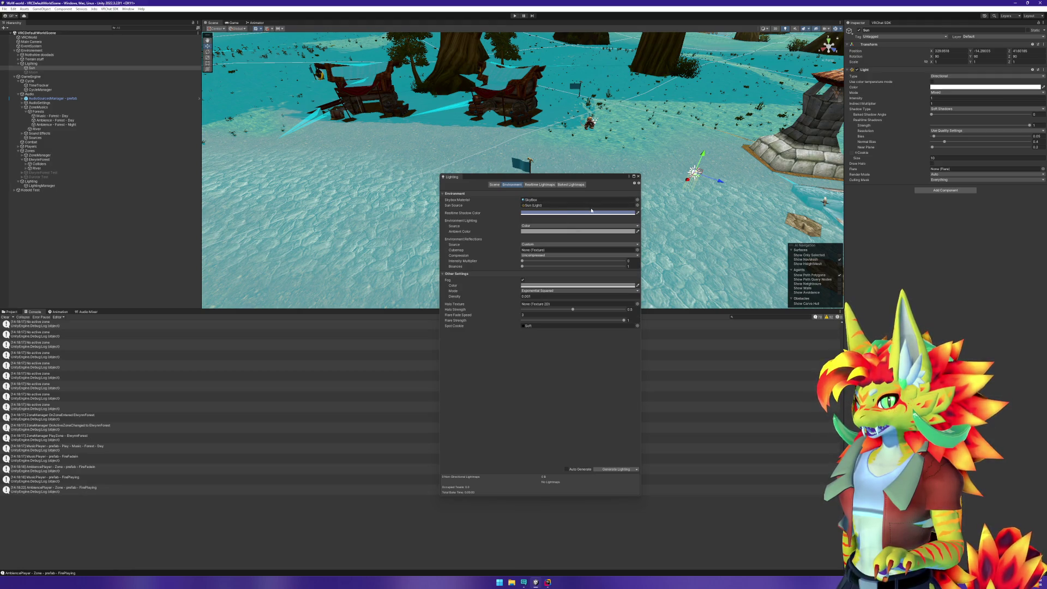
Set the ambient colour intensity to 10, then switch to LightingManager.cs in Rider.
{"action": "left_click", "coordinate": [549, 231]}
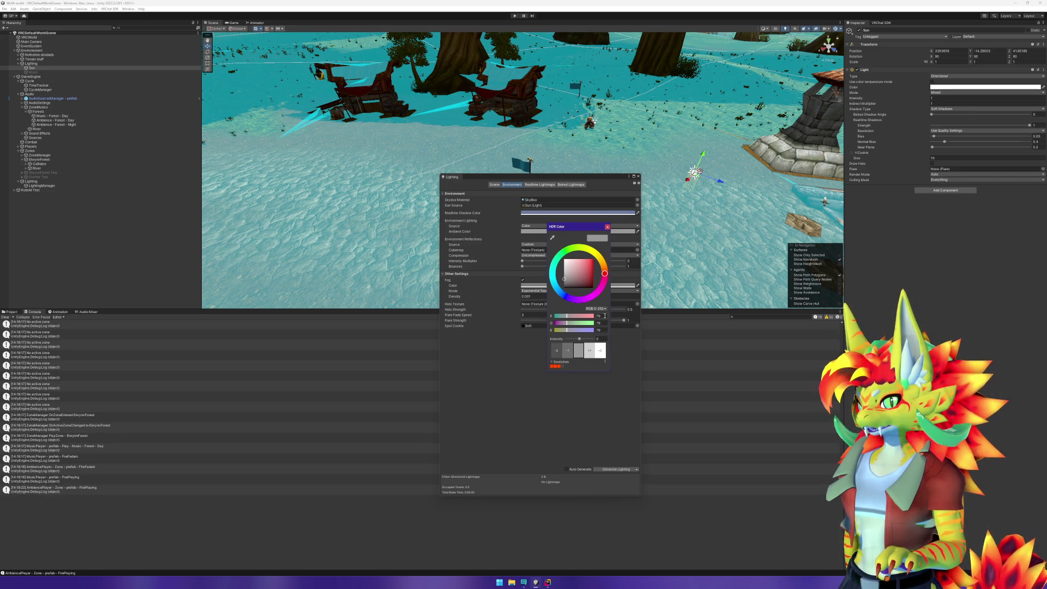
{"action": "left_click", "coordinate": [600, 338]}
{"action": "type", "text": "1"}
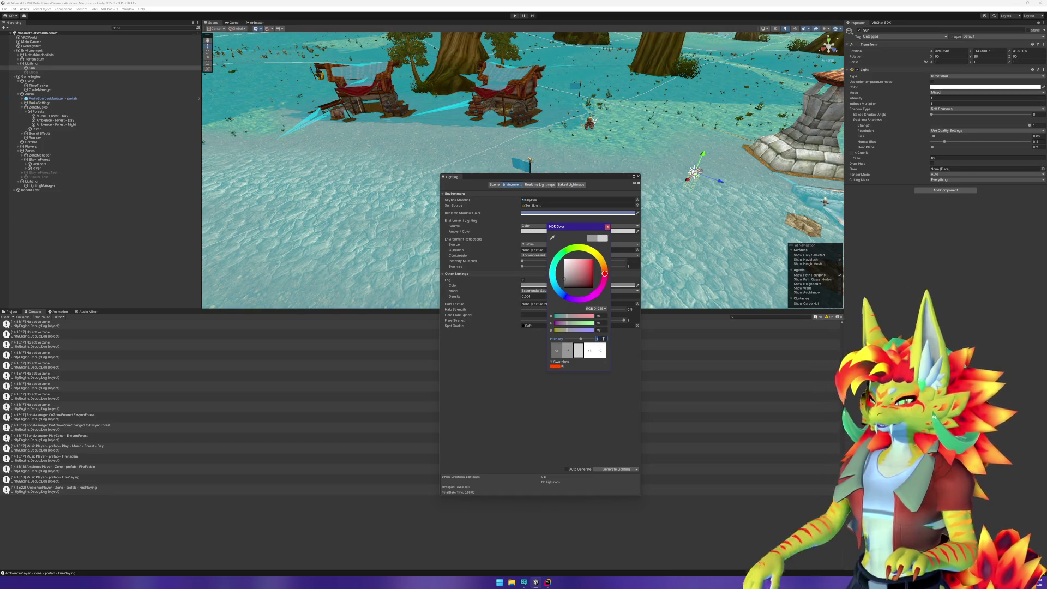
{"action": "type", "text": "0"}
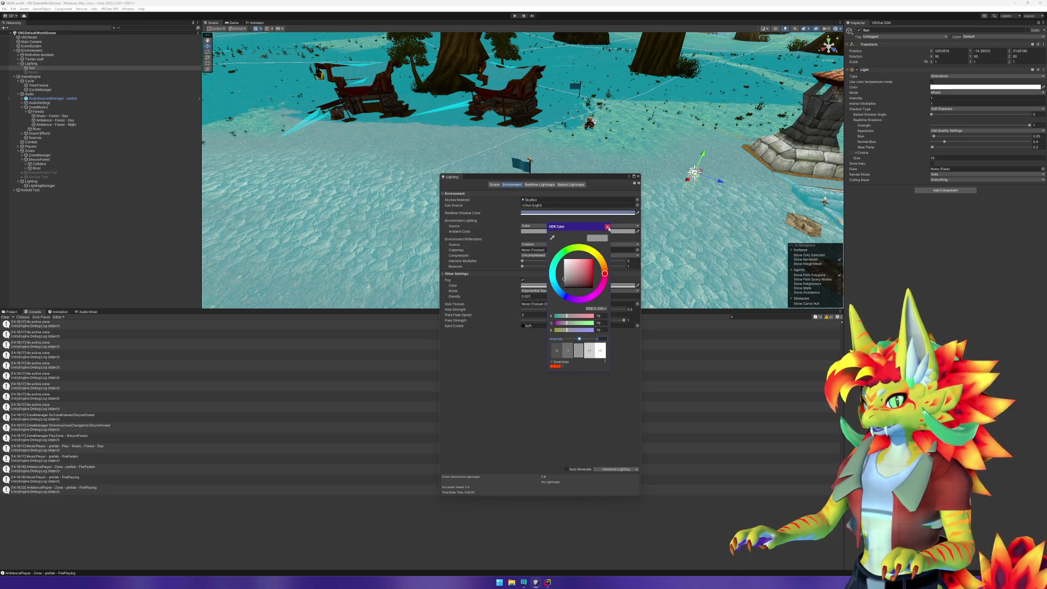
{"action": "left_click", "coordinate": [473, 231]}
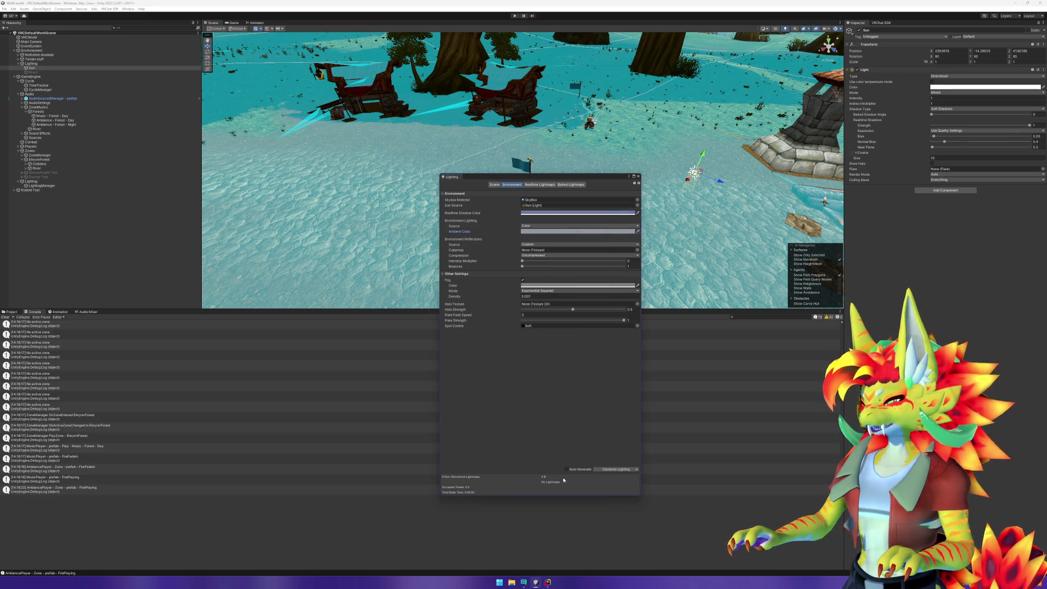
{"action": "key", "text": "alt+Tab"}
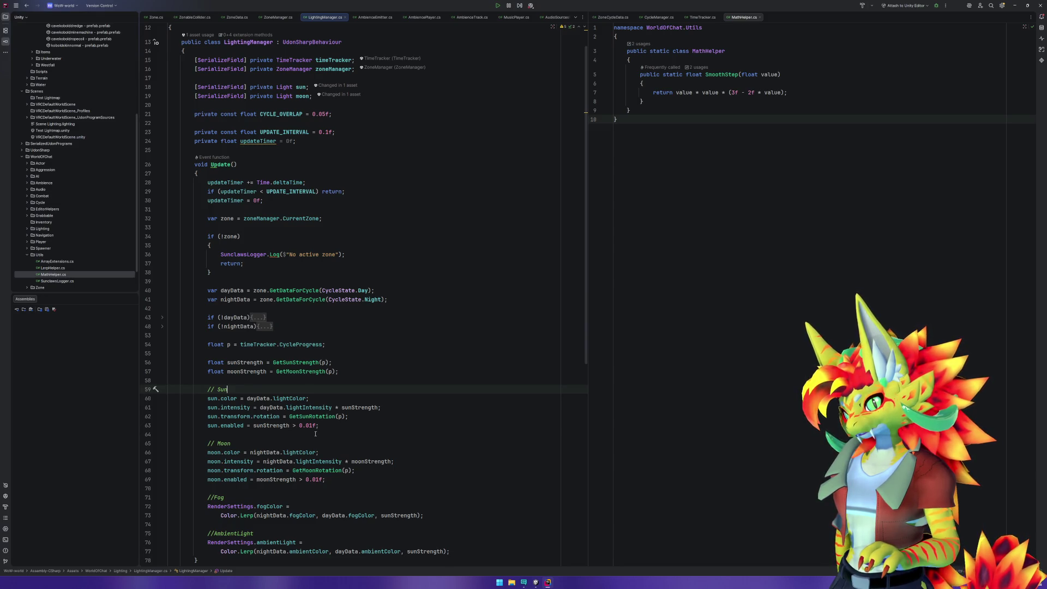
Copy RenderSettings.ambientLight from line 76 and paste it onto a new line after line 77.
{"action": "scroll", "coordinate": [317, 432], "scroll_direction": "down", "scroll_amount": 2}
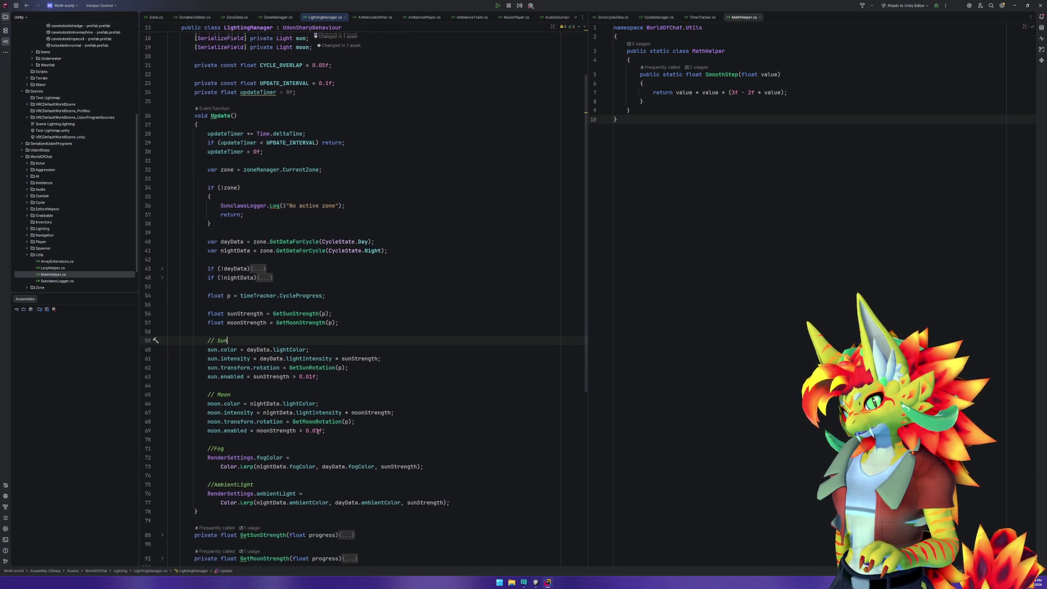
{"action": "left_click", "coordinate": [294, 488]}
{"action": "mouse_move", "coordinate": [292, 488]}
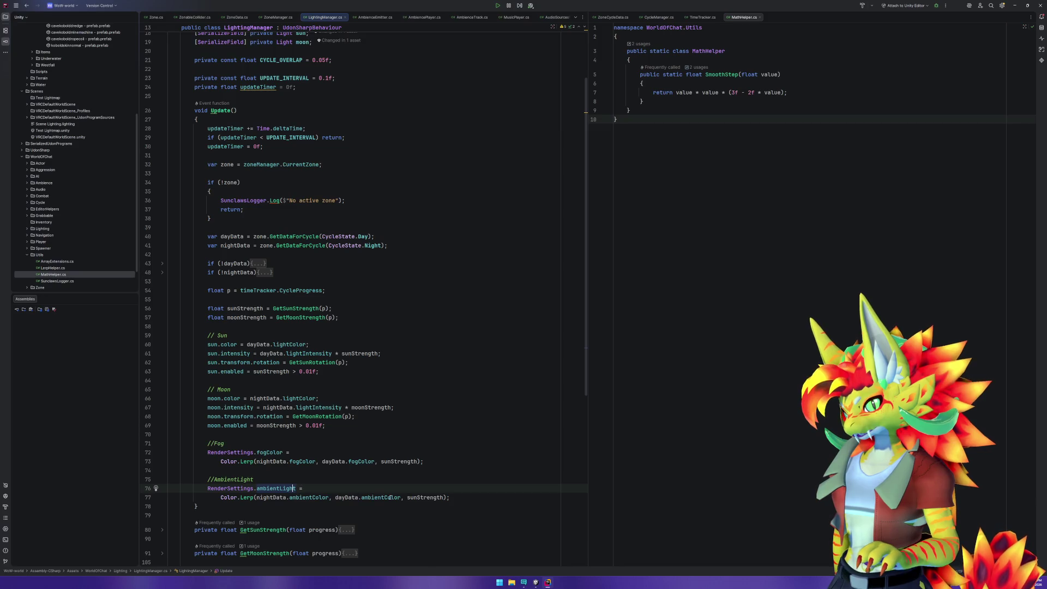
{"action": "left_click_drag", "start_coordinate": [295, 488], "coordinate": [207, 488]}
{"action": "key", "text": "ctrl+c"}
{"action": "left_click", "coordinate": [487, 497]}
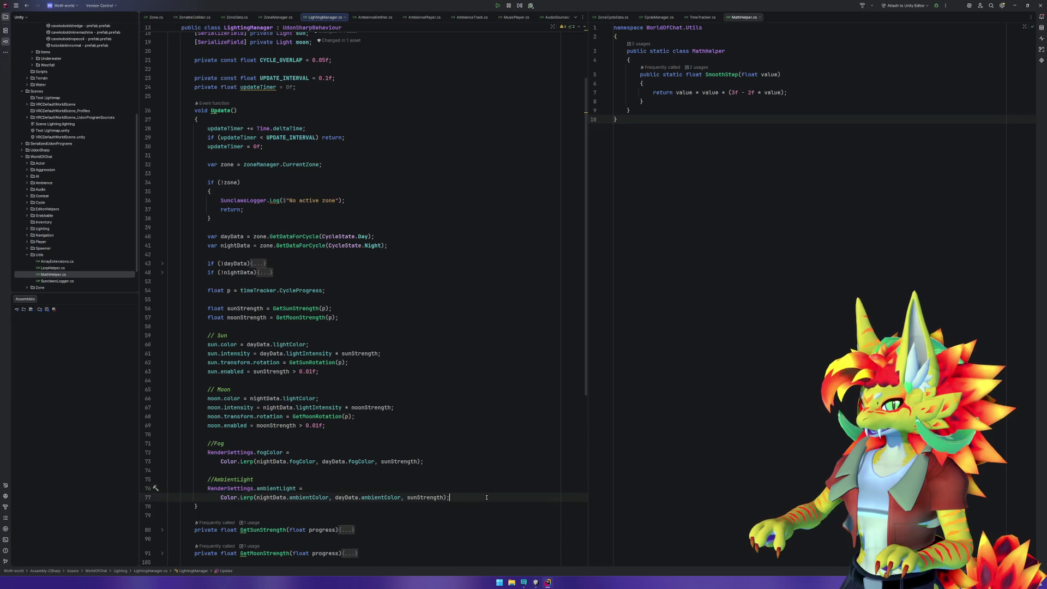
{"action": "key", "text": "Return"}
{"action": "key", "text": "ctrl+v"}
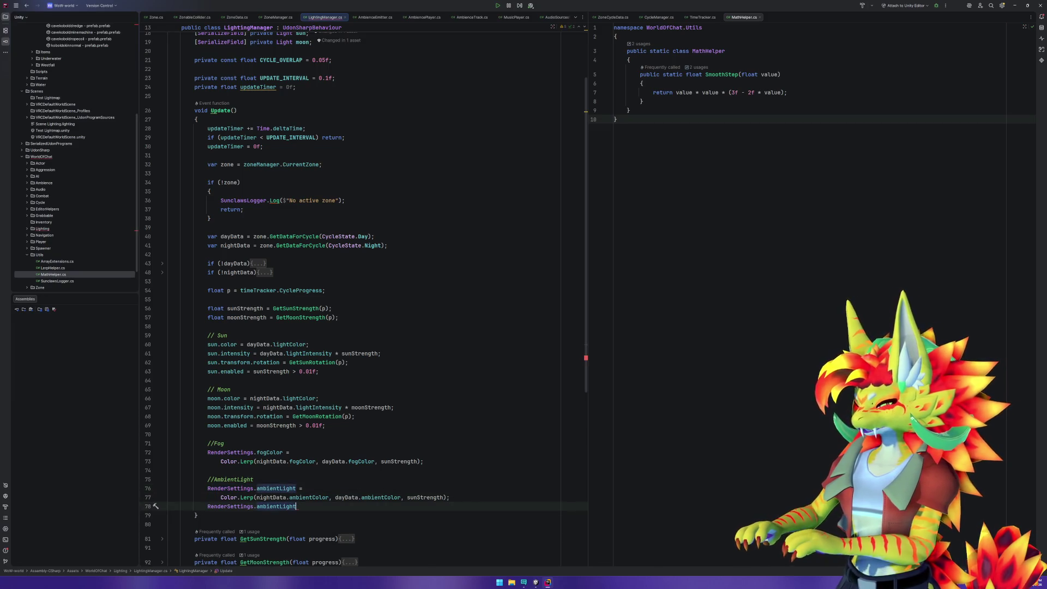
Try autocomplete on the pasted ambientLight line, then cut the unfinished line and return to Unity.
{"action": "type", "text": ".l"}
{"action": "key", "text": "BackSpace"}
{"action": "key", "text": "BackSpace"}
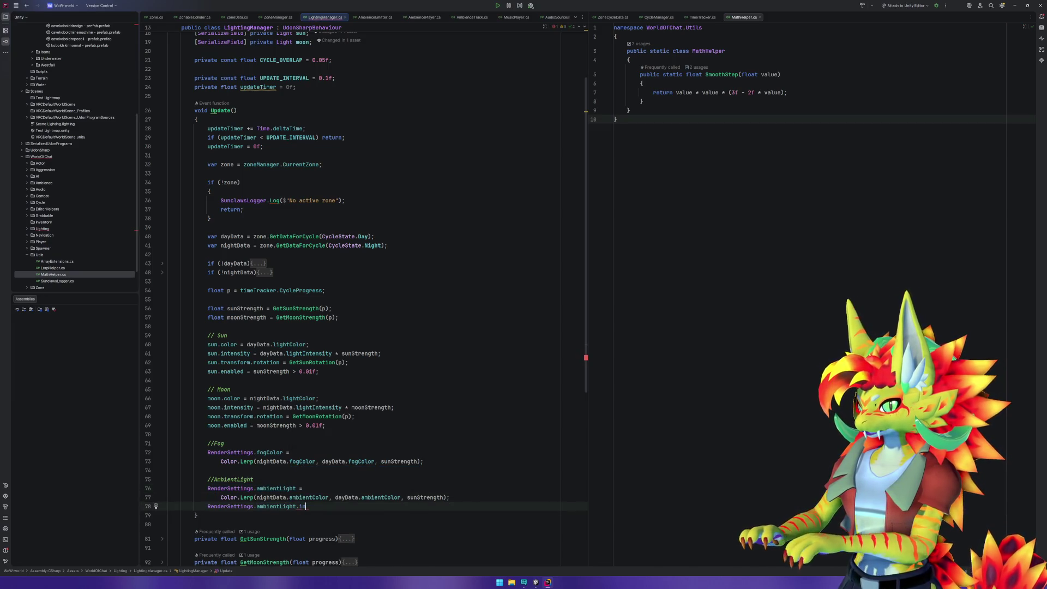
{"action": "type", "text": "."}
{"action": "key", "text": "Escape"}
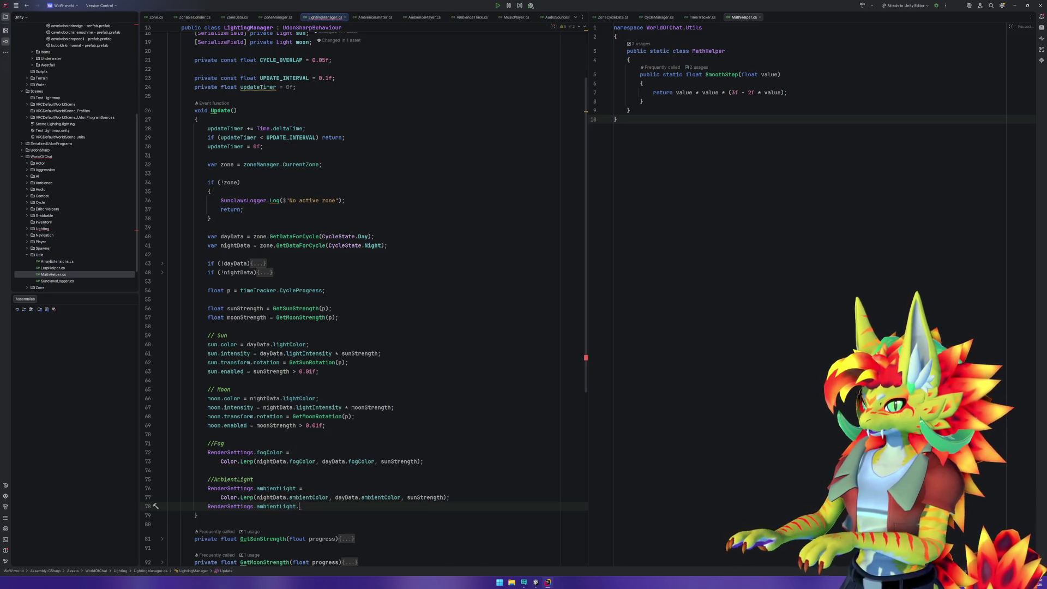
{"action": "key", "text": "ctrl+x"}
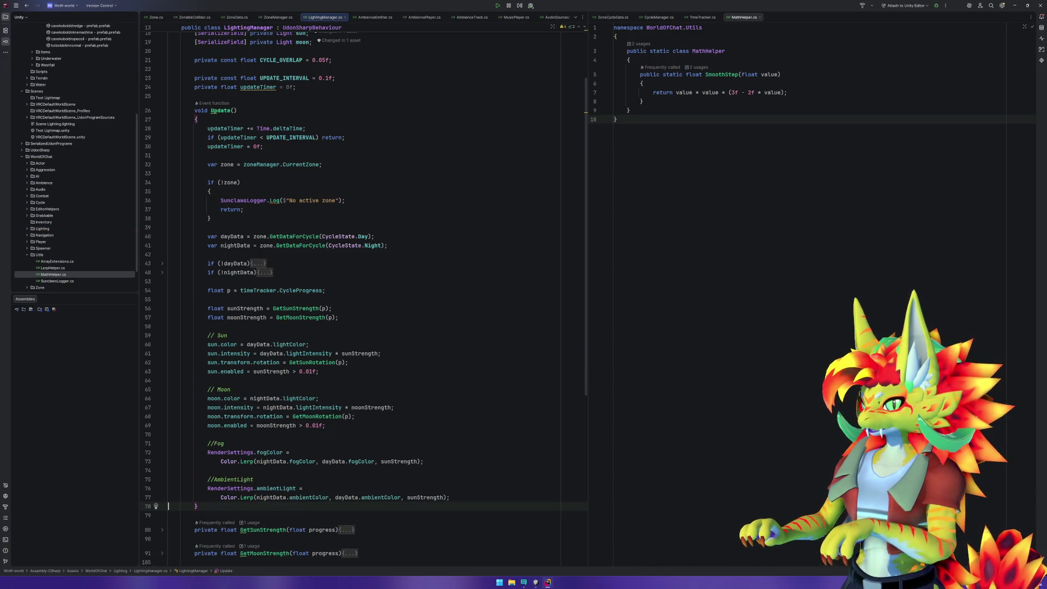
{"action": "left_click", "coordinate": [536, 582]}
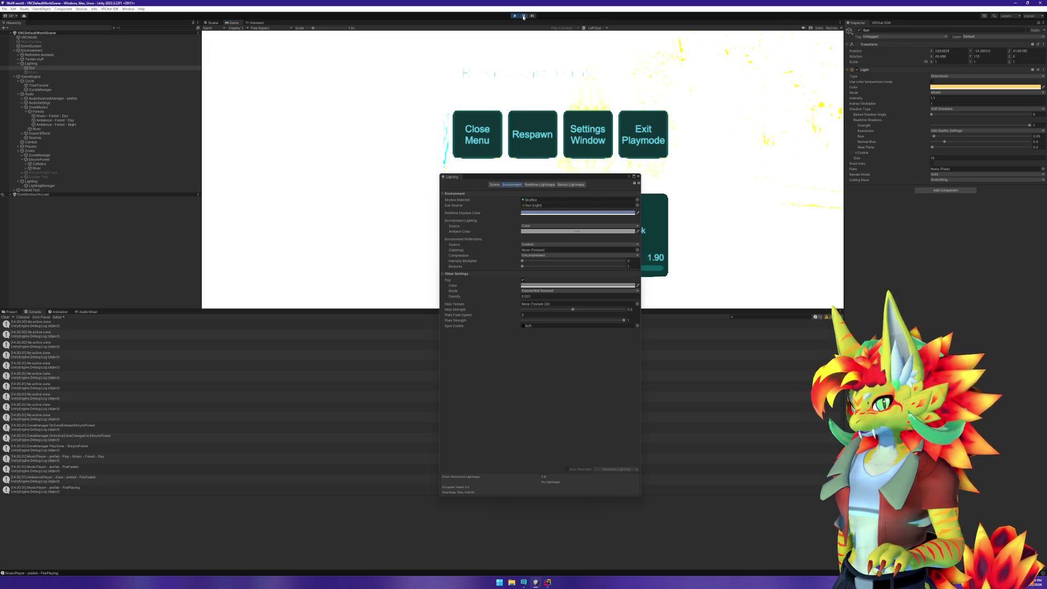
Pause the game and inspect the white HDR ambient colour in its picker.
{"action": "left_click", "coordinate": [523, 16]}
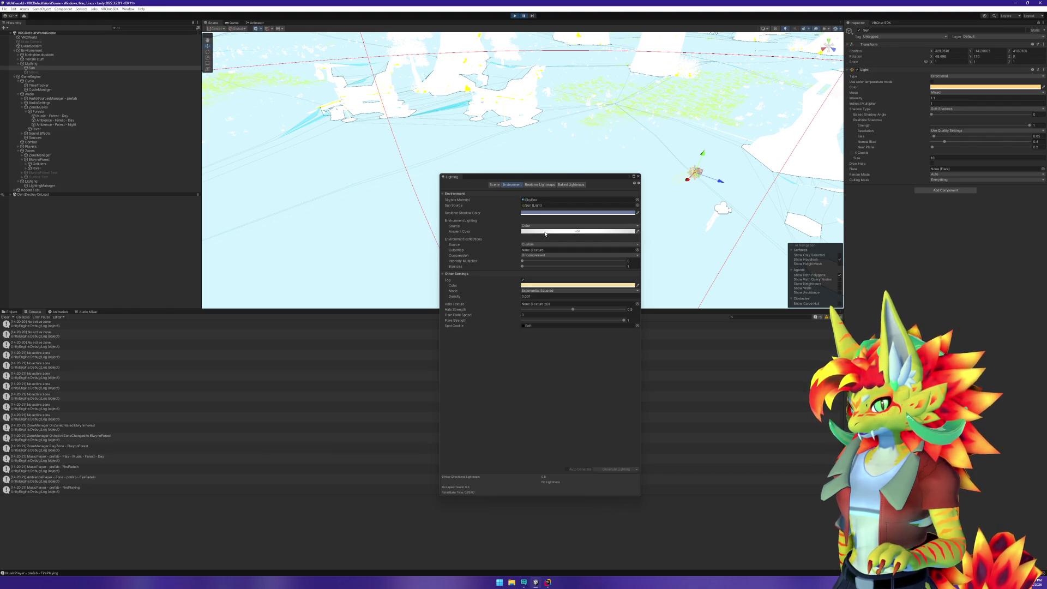
{"action": "left_click", "coordinate": [545, 232]}
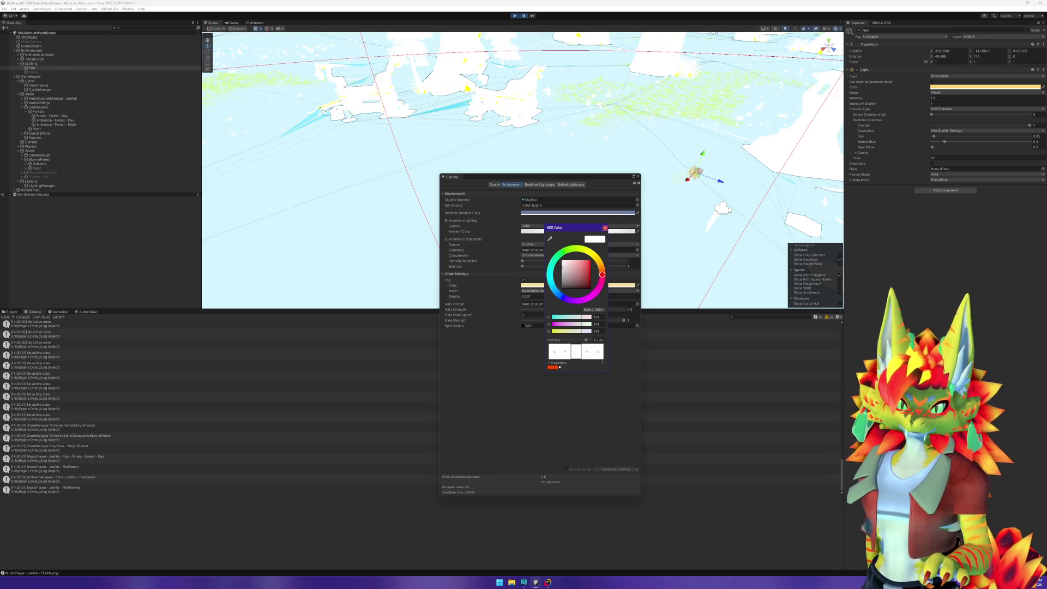
{"action": "left_click", "coordinate": [604, 228]}
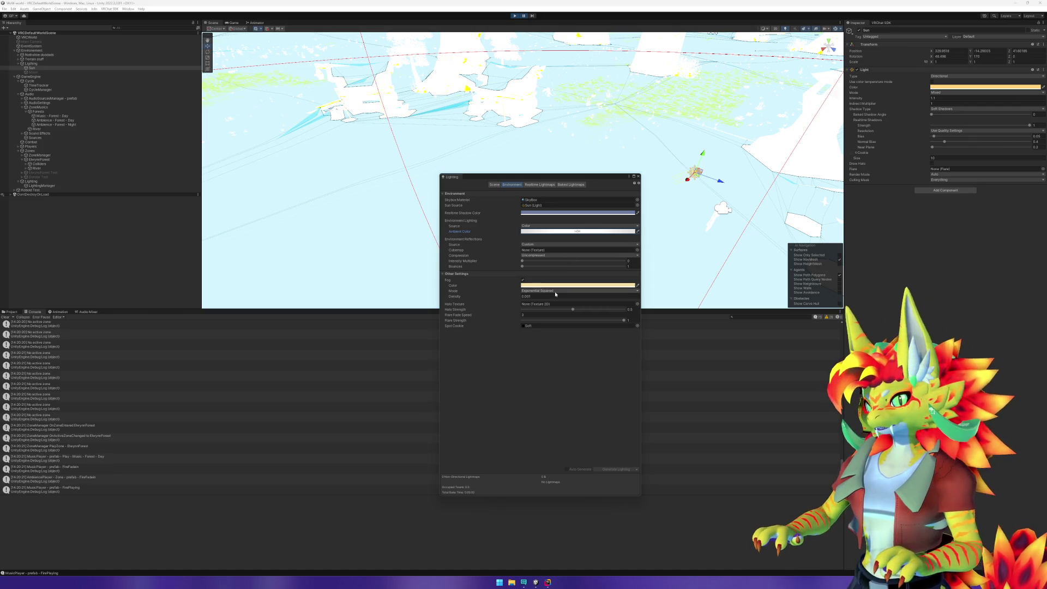
Set the ambient colour intensity to 1, drag it down to about -1, and close the Lighting window.
{"action": "left_click", "coordinate": [544, 231]}
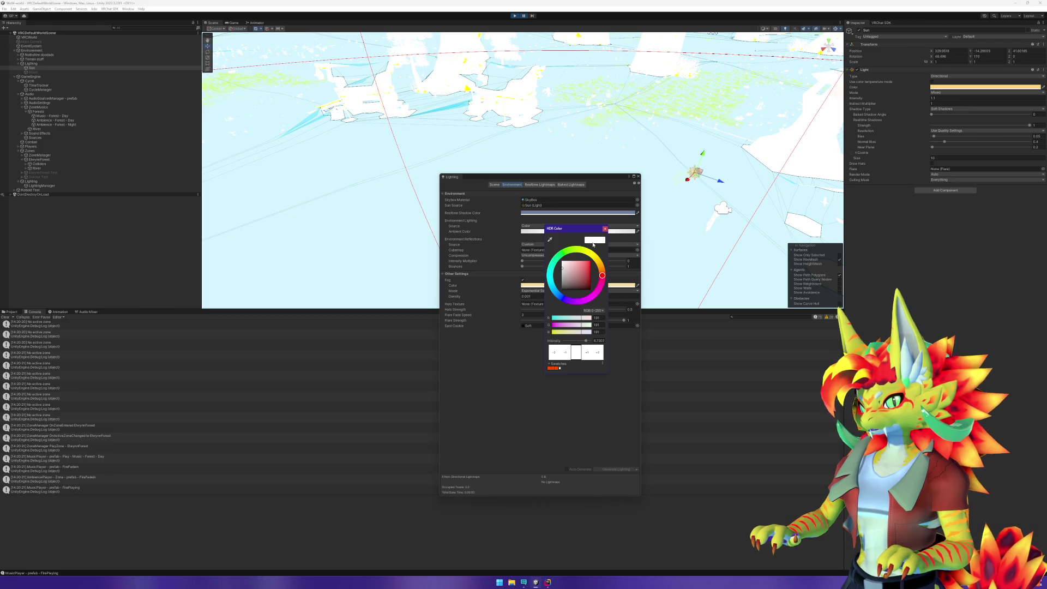
{"action": "left_click", "coordinate": [599, 341]}
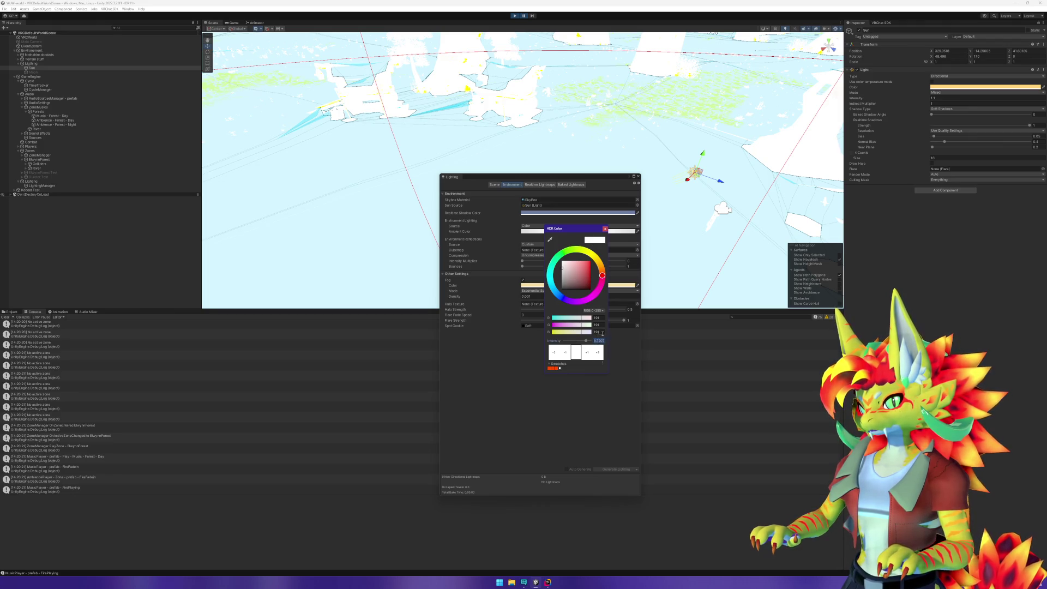
{"action": "key", "text": "Return"}
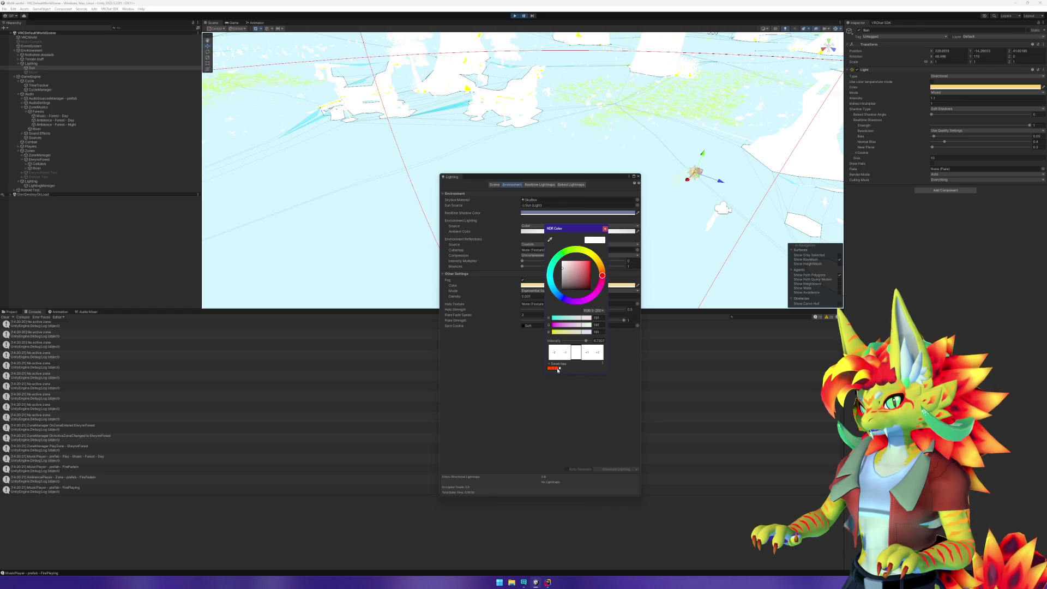
{"action": "left_click", "coordinate": [602, 365]}
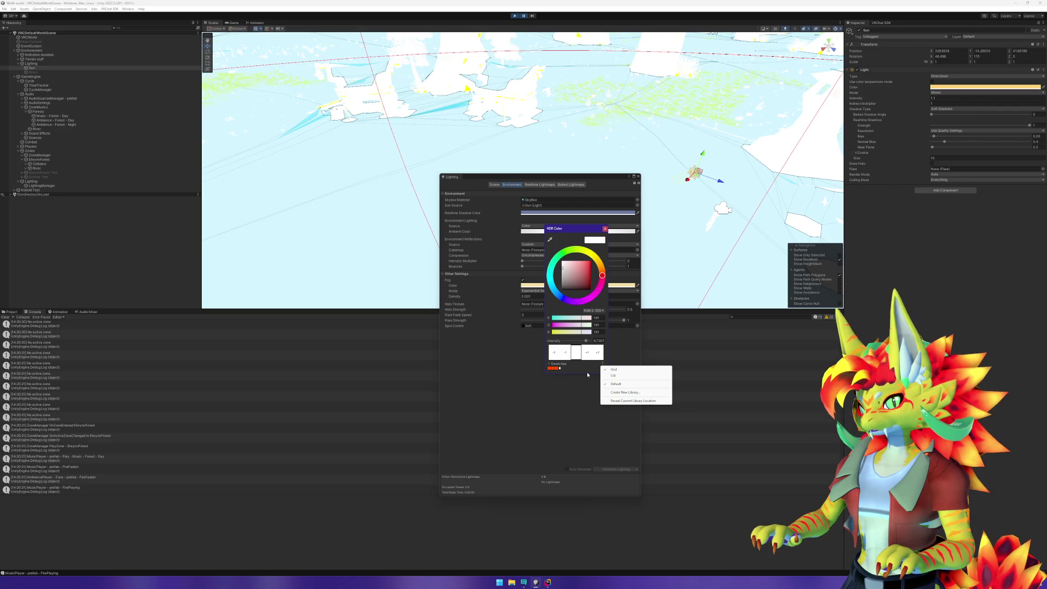
{"action": "left_click", "coordinate": [587, 374]}
{"action": "double_click", "coordinate": [598, 341]}
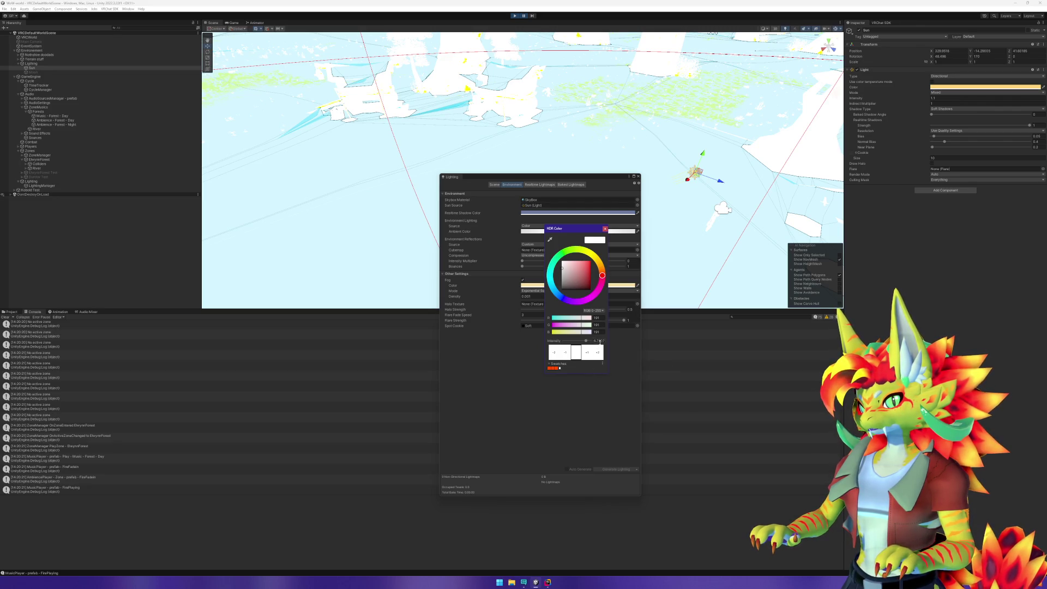
{"action": "type", "text": "1"}
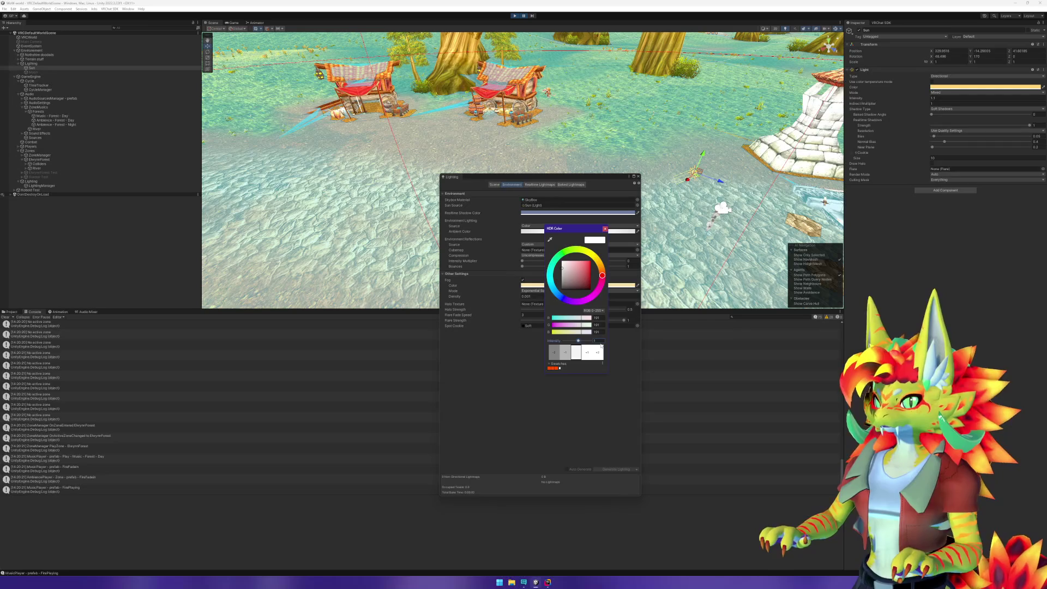
{"action": "left_click_drag", "start_coordinate": [578, 341], "coordinate": [577, 342]}
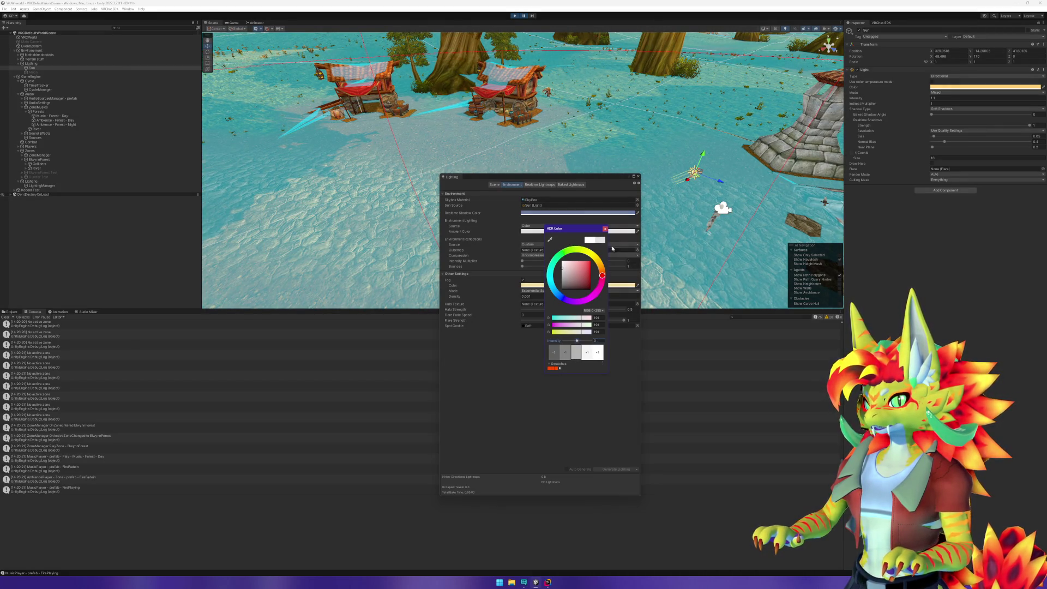
{"action": "left_click", "coordinate": [604, 228]}
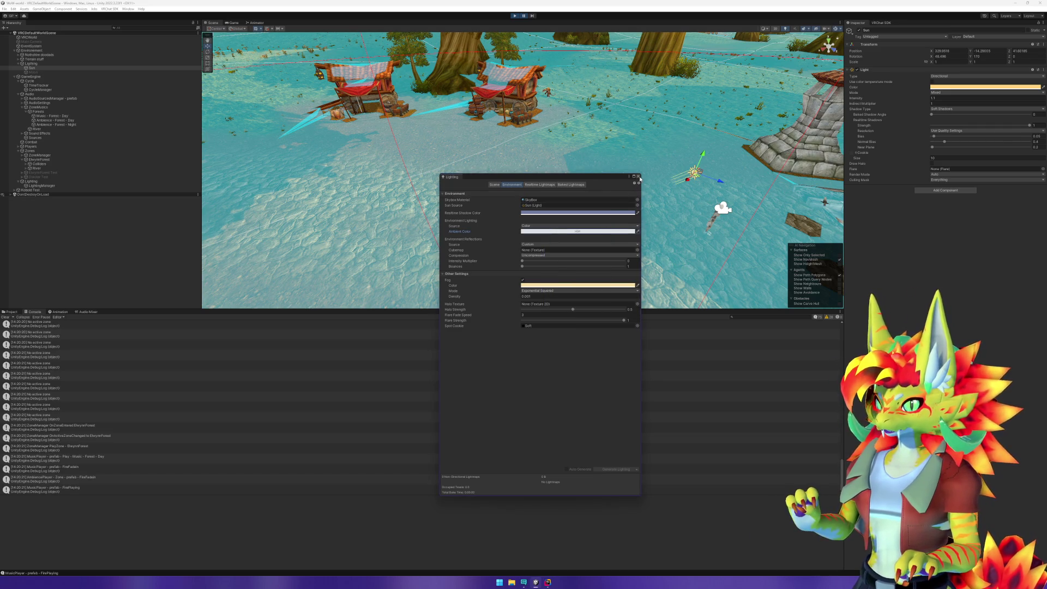
{"action": "left_click", "coordinate": [639, 176]}
In LightingManager.cs, add a blank line after the line-77 ambient light assignment, discarding a trial HDRColor.
{"action": "left_click", "coordinate": [551, 584]}
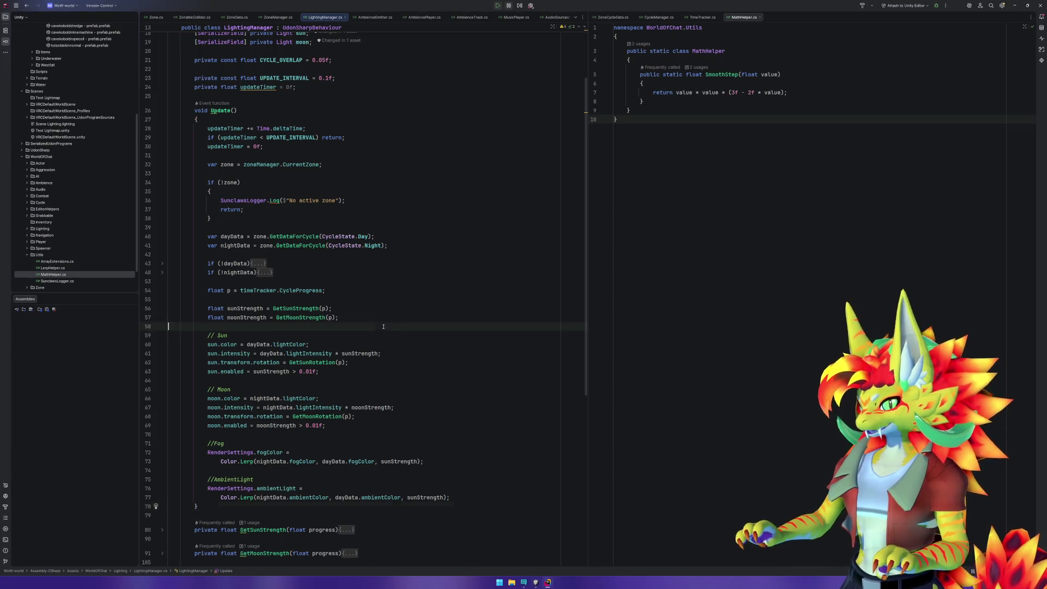
{"action": "mouse_move", "coordinate": [265, 452]}
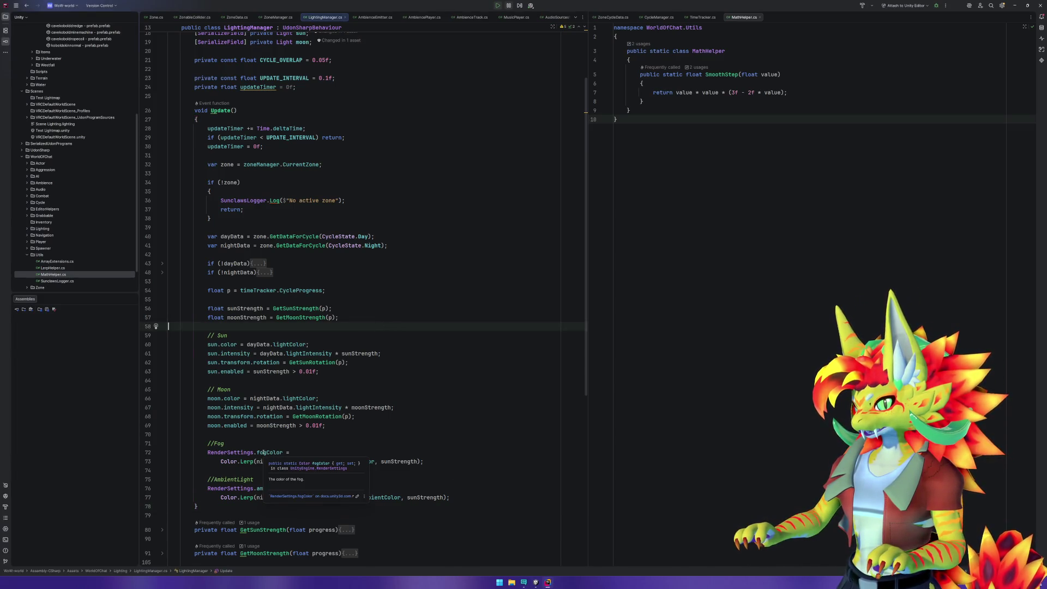
{"action": "mouse_move", "coordinate": [268, 488]}
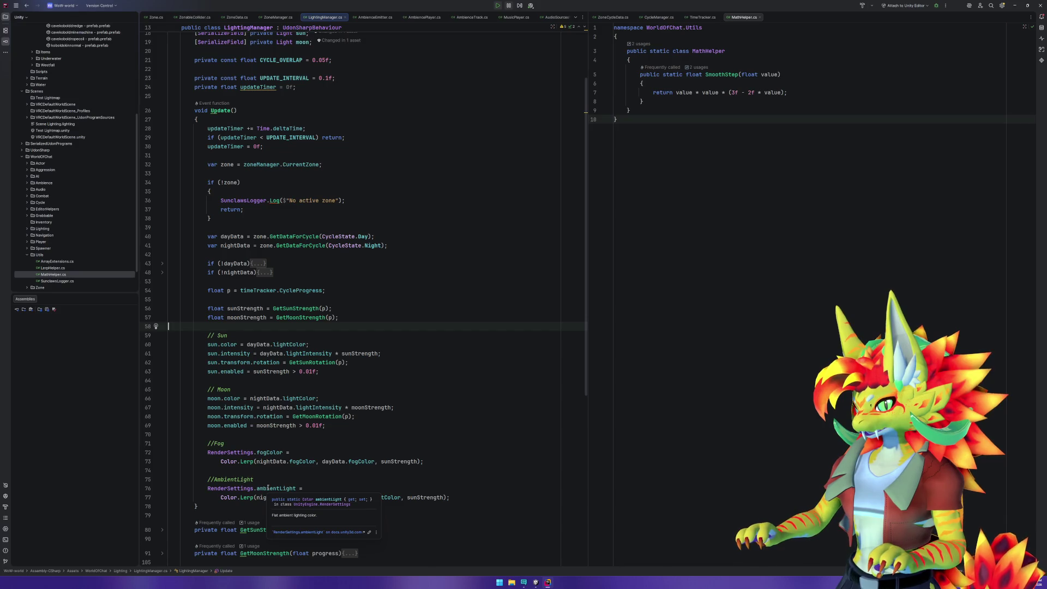
{"action": "left_click", "coordinate": [513, 499]}
{"action": "key", "text": "Return"}
{"action": "key", "text": "Return"}
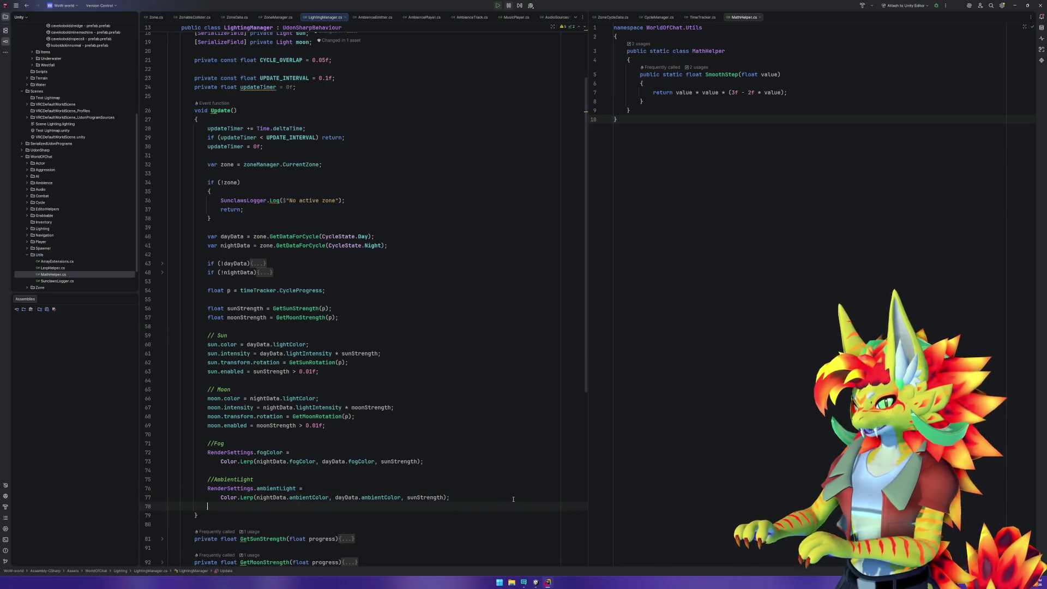
{"action": "type", "text": "HDR"}
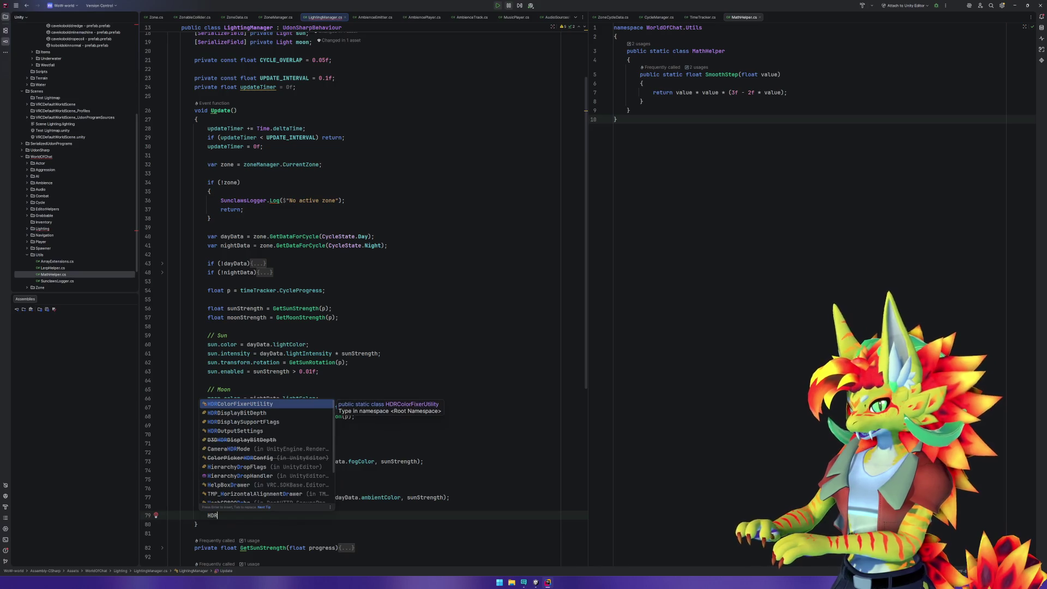
{"action": "type", "text": "Color"}
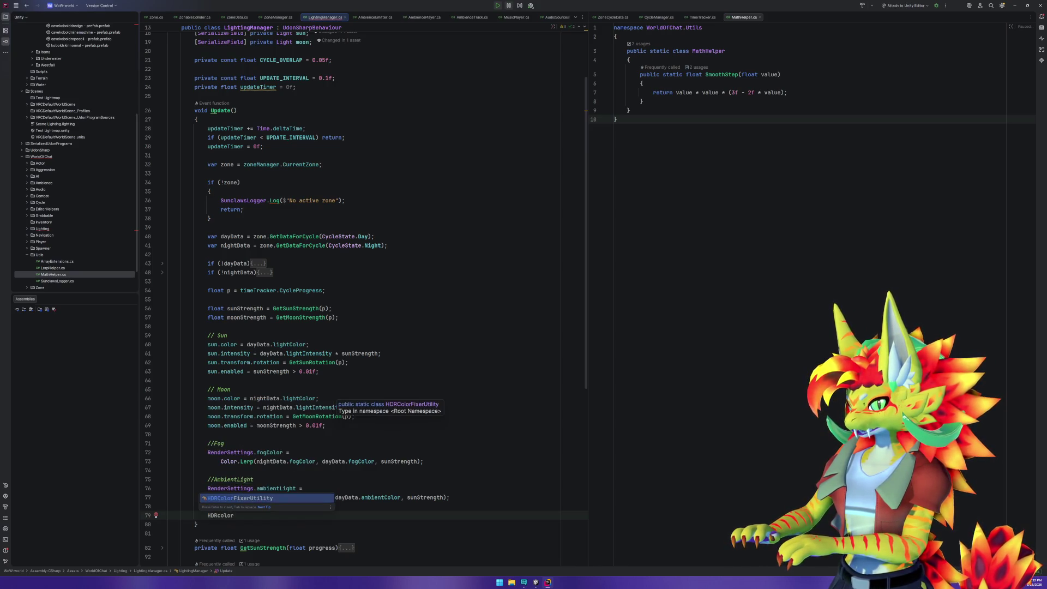
{"action": "key", "text": "Escape"}
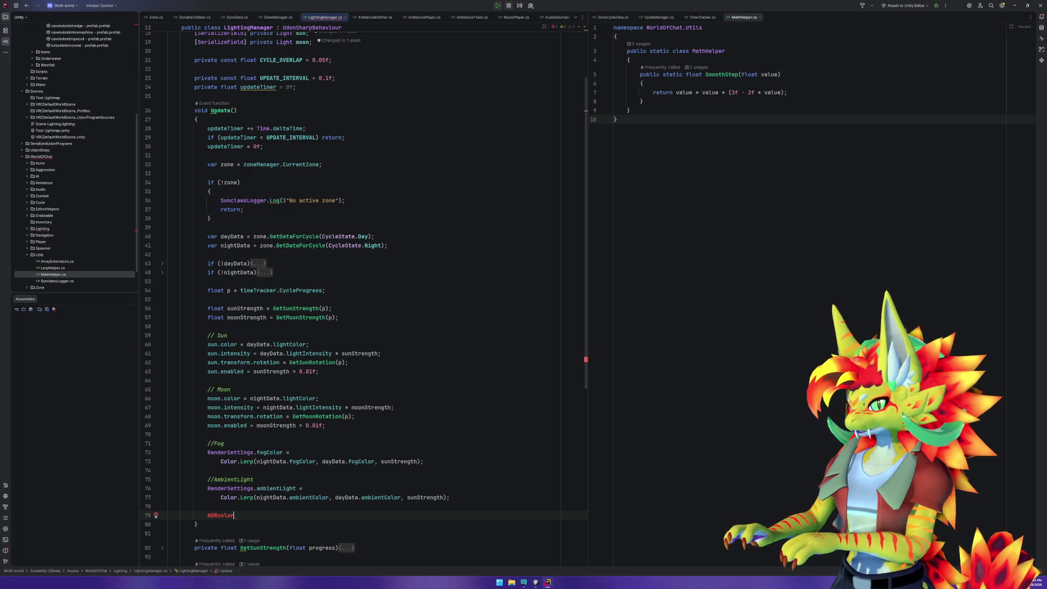
{"action": "key", "text": "ctrl+BackSpace"}
{"action": "key", "text": "ctrl+BackSpace"}
{"action": "key", "text": "Up"}
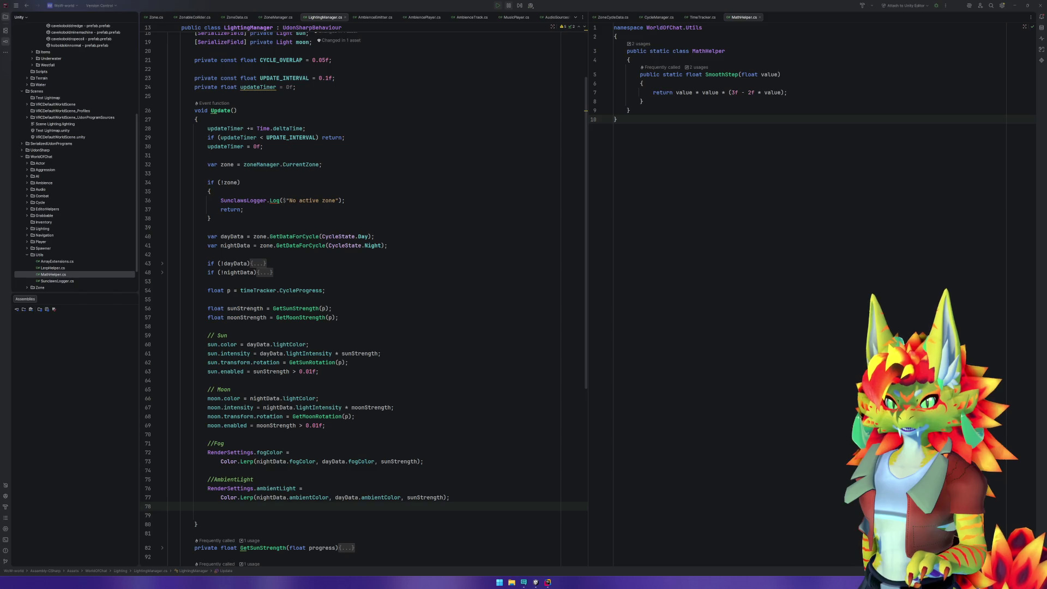
{"action": "left_click", "coordinate": [350, 336]}
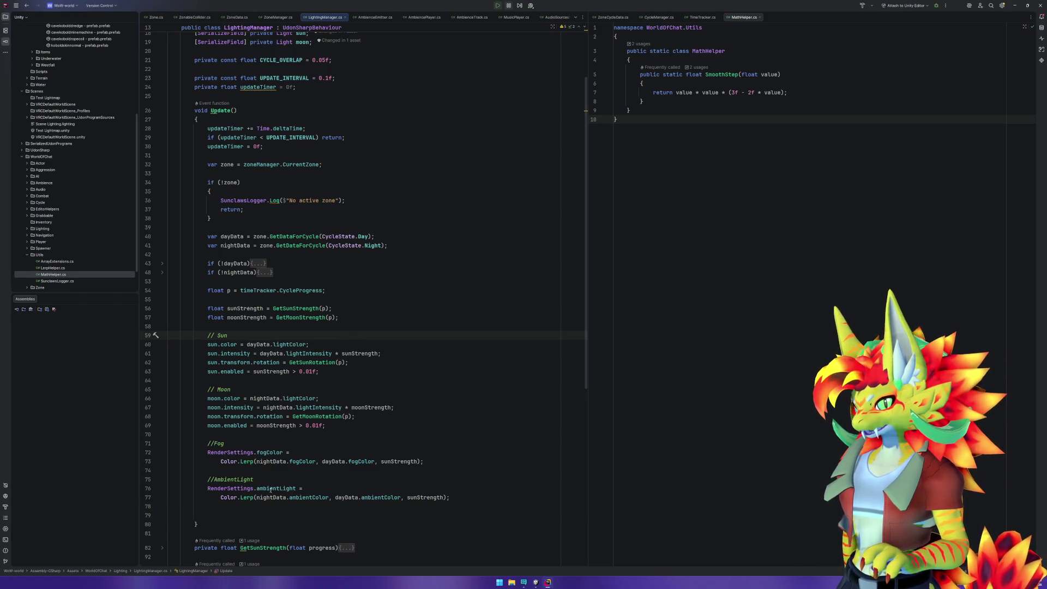
{"action": "mouse_move", "coordinate": [272, 489]}
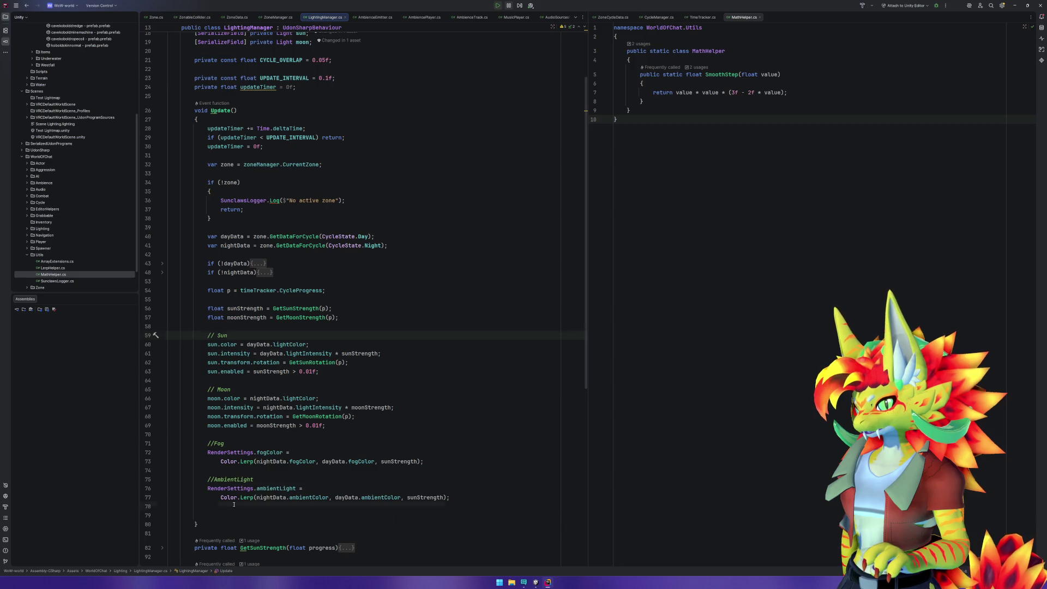
{"action": "left_click", "coordinate": [207, 506]}
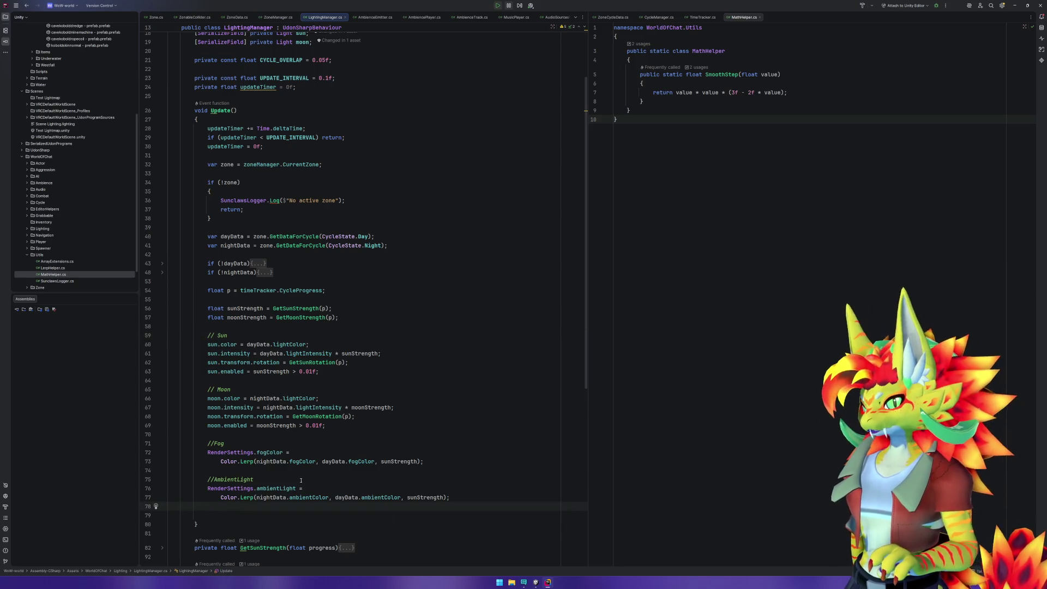
{"action": "left_click", "coordinate": [304, 453]}
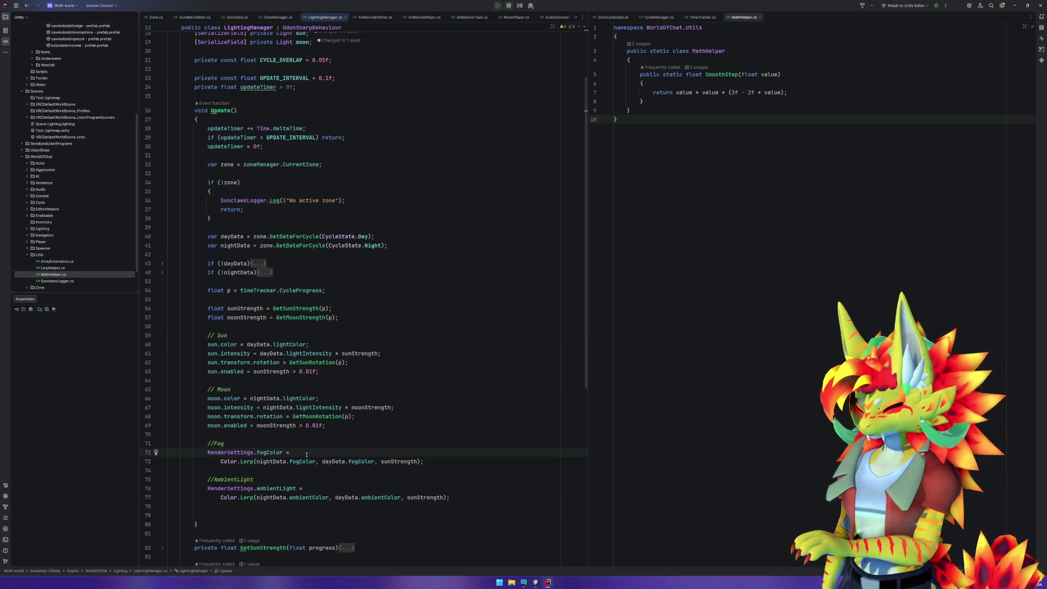
{"action": "key", "text": "Escape"}
{"action": "left_click", "coordinate": [423, 461]}
{"action": "type", "text": "."}
{"action": "key", "text": "BackSpace"}
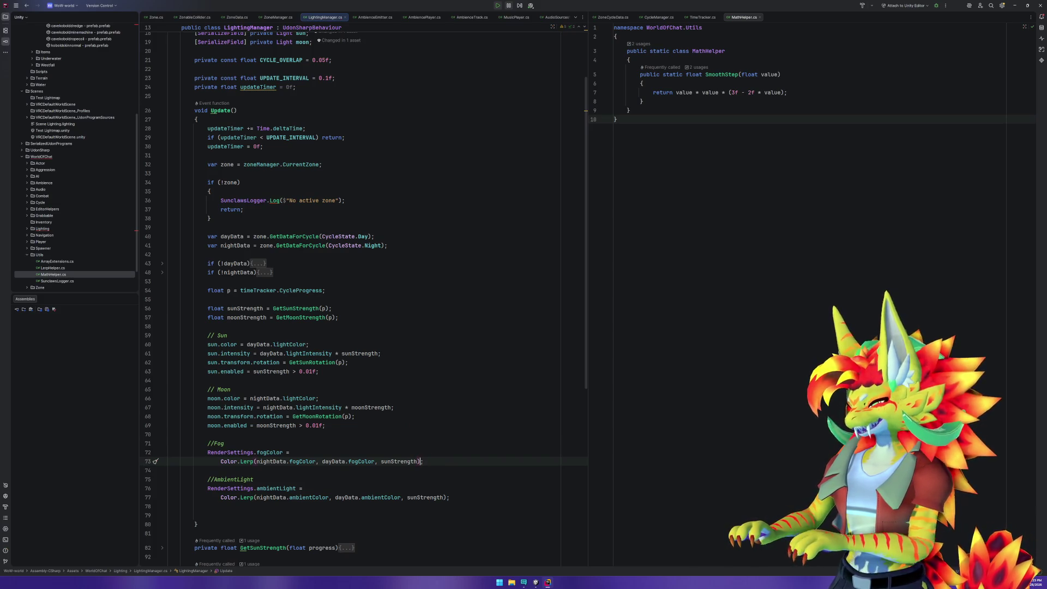
{"action": "left_click", "coordinate": [292, 452]}
{"action": "type", "text": "Sati"}
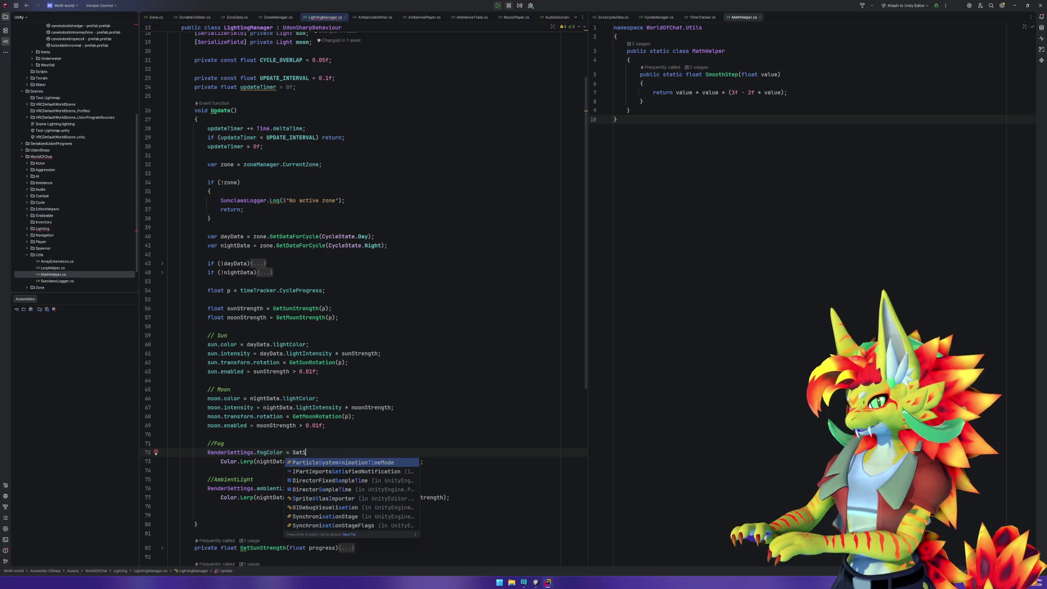
{"action": "key", "text": "BackSpace"}
{"action": "key", "text": "Escape"}
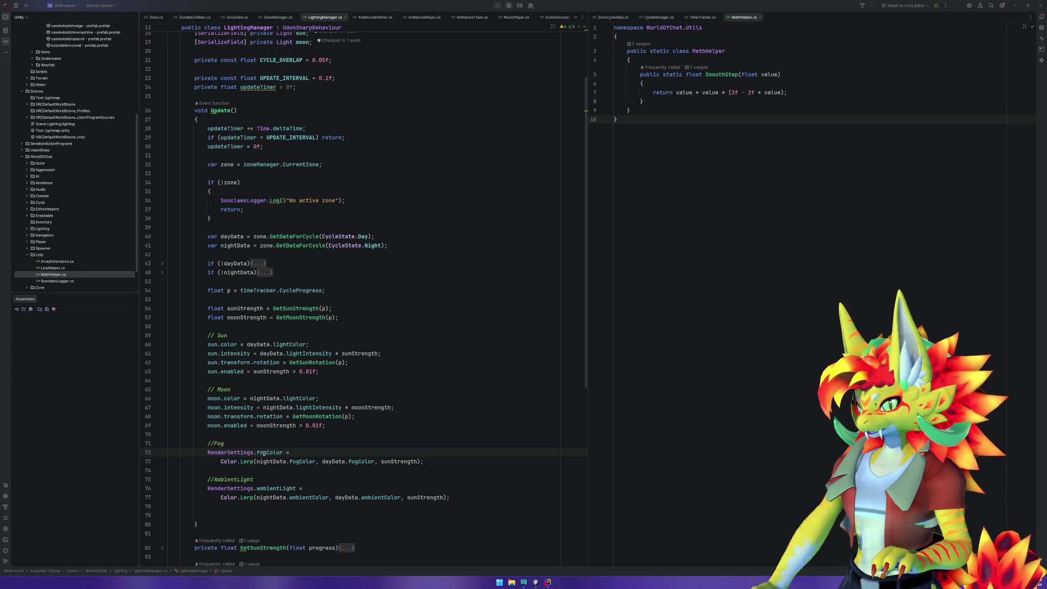
{"action": "left_click", "coordinate": [221, 461]}
{"action": "left_click_drag", "start_coordinate": [221, 462], "coordinate": [423, 461]}
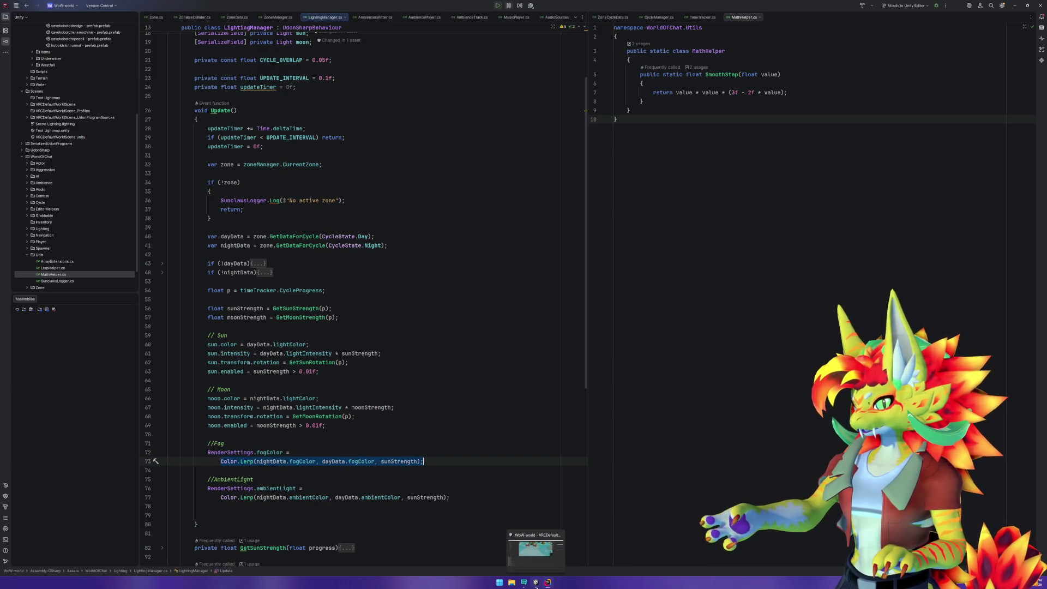
{"action": "left_click", "coordinate": [246, 469]}
{"action": "mouse_move", "coordinate": [250, 462]}
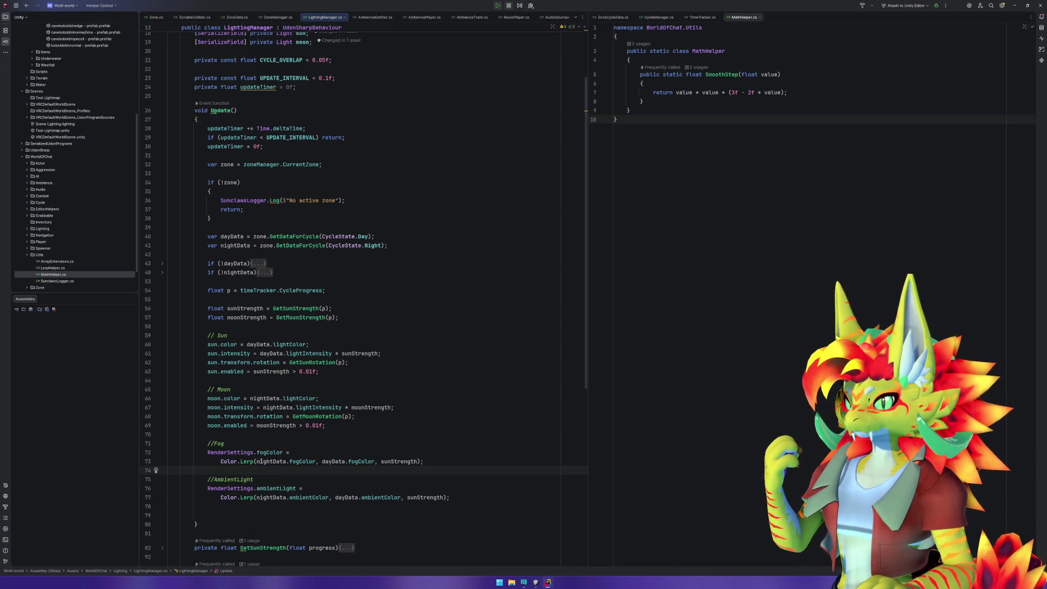
{"action": "mouse_move", "coordinate": [303, 463]}
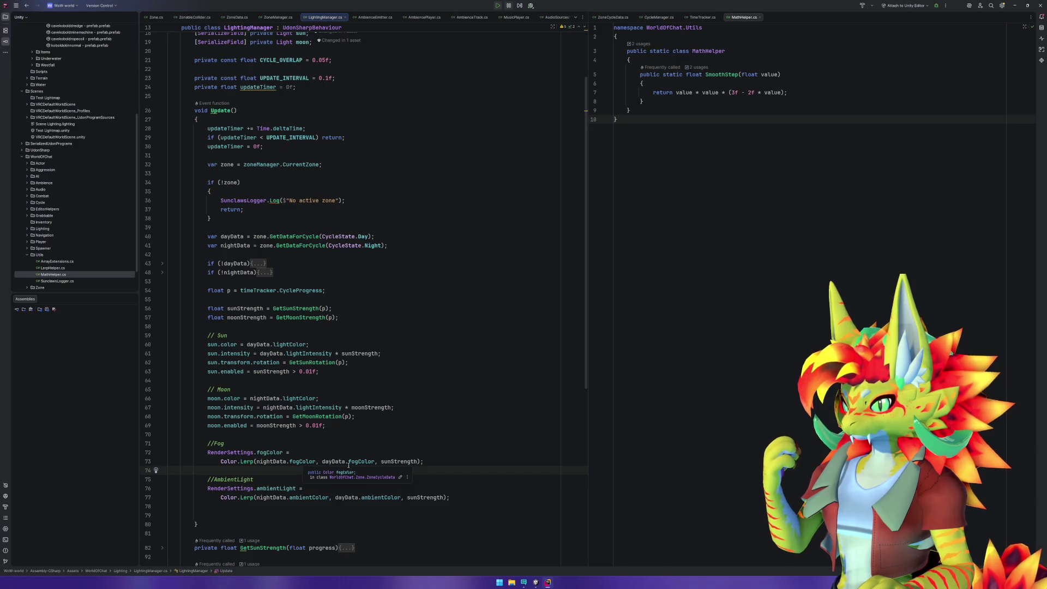
{"action": "left_click", "coordinate": [374, 462]}
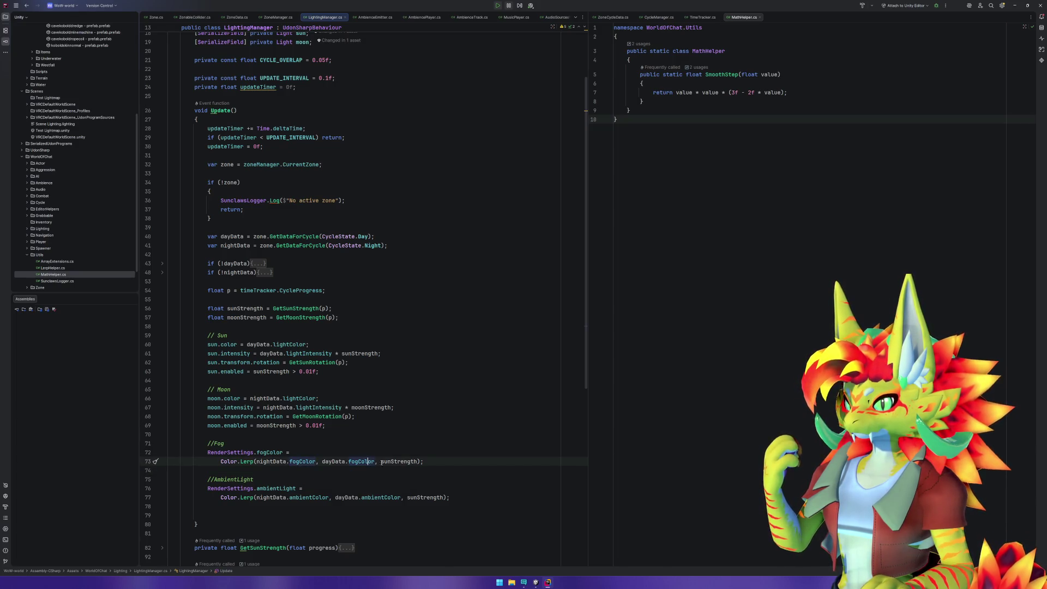
{"action": "mouse_move", "coordinate": [392, 462]}
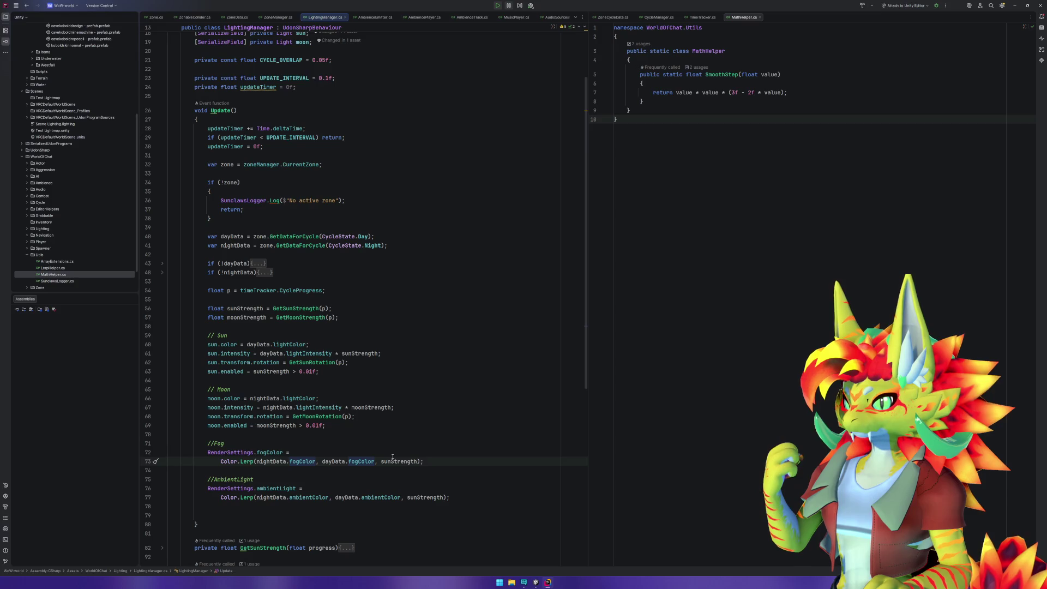
{"action": "left_click", "coordinate": [320, 440]}
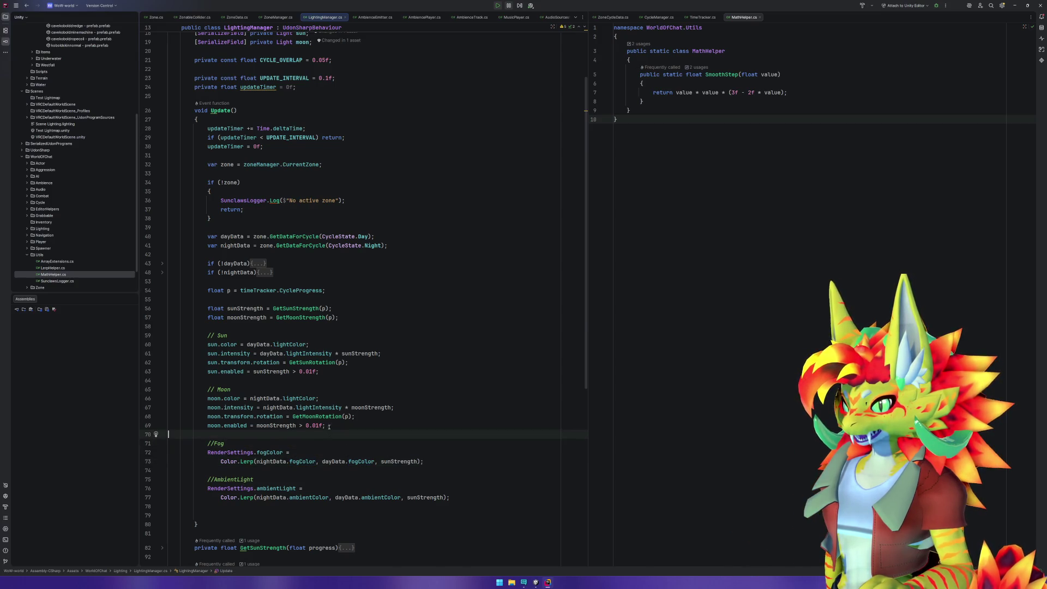
Insert a new line above the // Sun section and begin a SunclawsLogger.Log call.
{"action": "left_click", "coordinate": [311, 326]}
{"action": "left_click", "coordinate": [337, 297]}
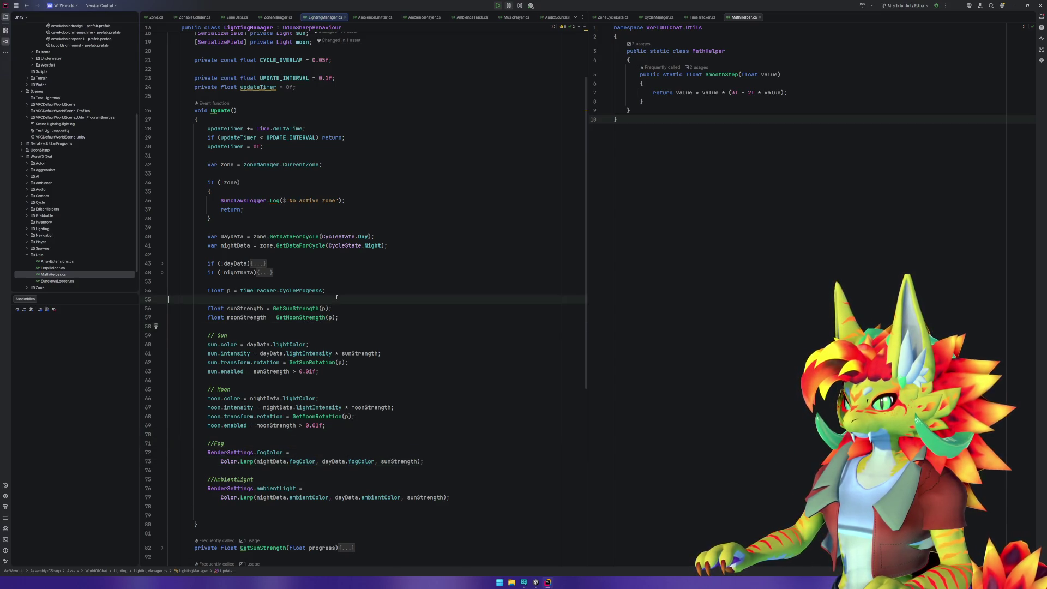
{"action": "key", "text": "Return"}
{"action": "key", "text": "Return"}
{"action": "key", "text": "Up"}
{"action": "key", "text": "ctrl+z"}
{"action": "key", "text": "ctrl+z"}
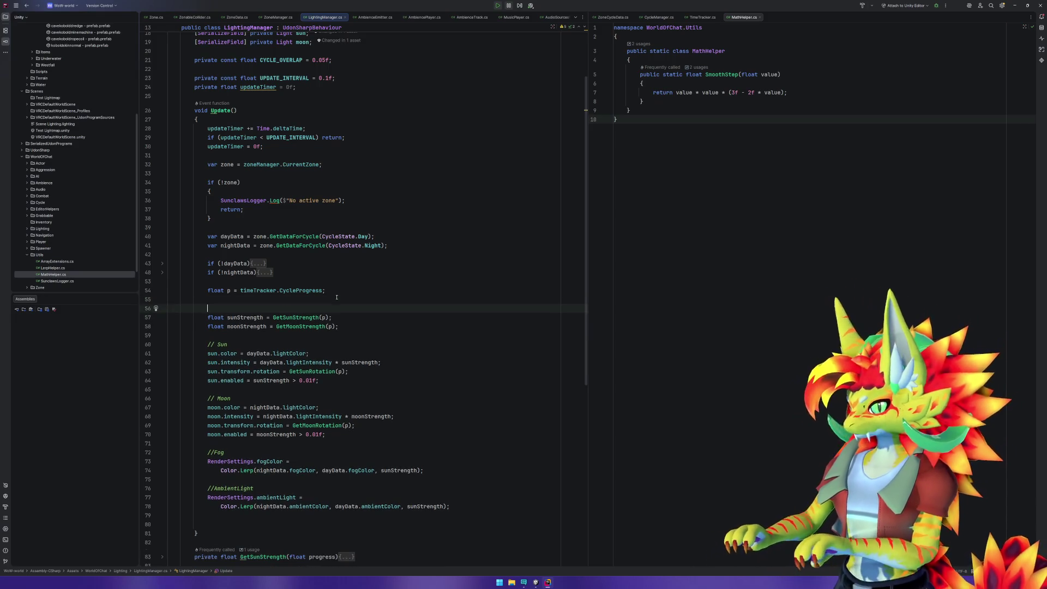
{"action": "key", "text": "Down"}
{"action": "key", "text": "Return"}
{"action": "key", "text": "Return"}
{"action": "key", "text": "Up"}
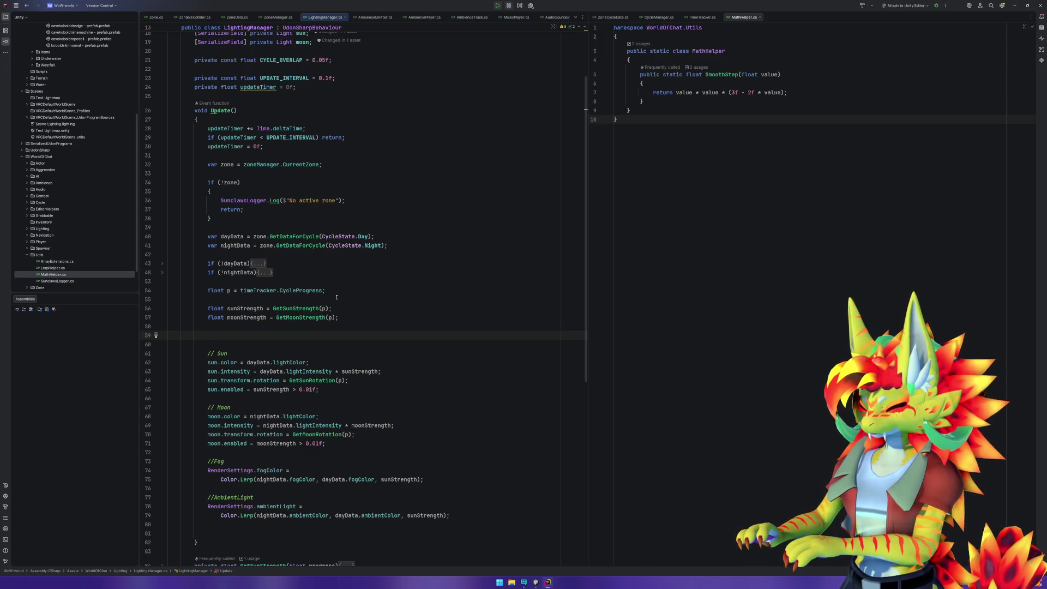
{"action": "type", "text": "Sun"}
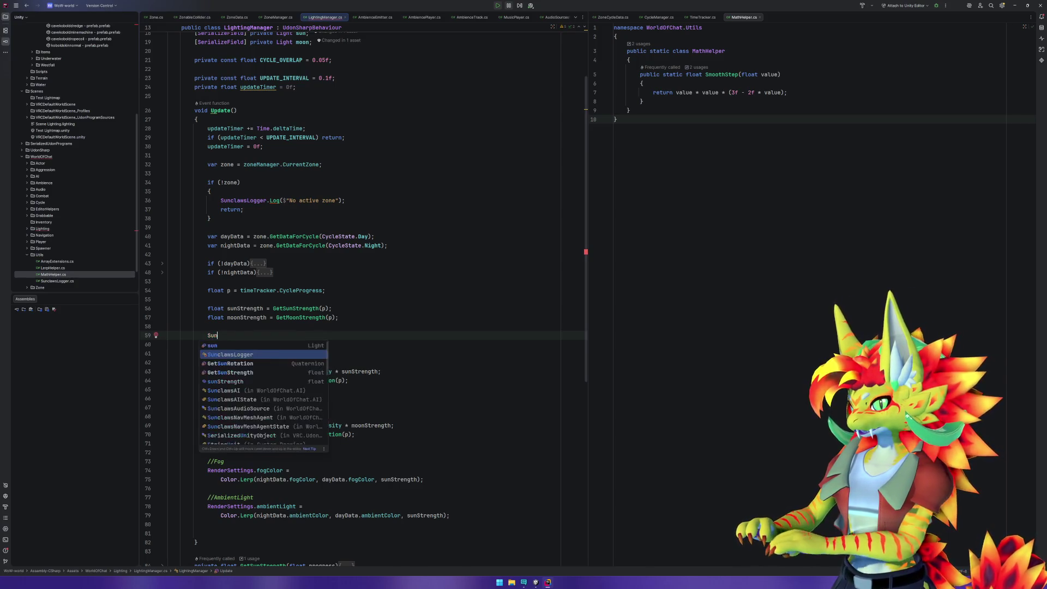
{"action": "type", "text": "claw"}
{"action": "key", "text": "Return"}
{"action": "type", "text": "."}
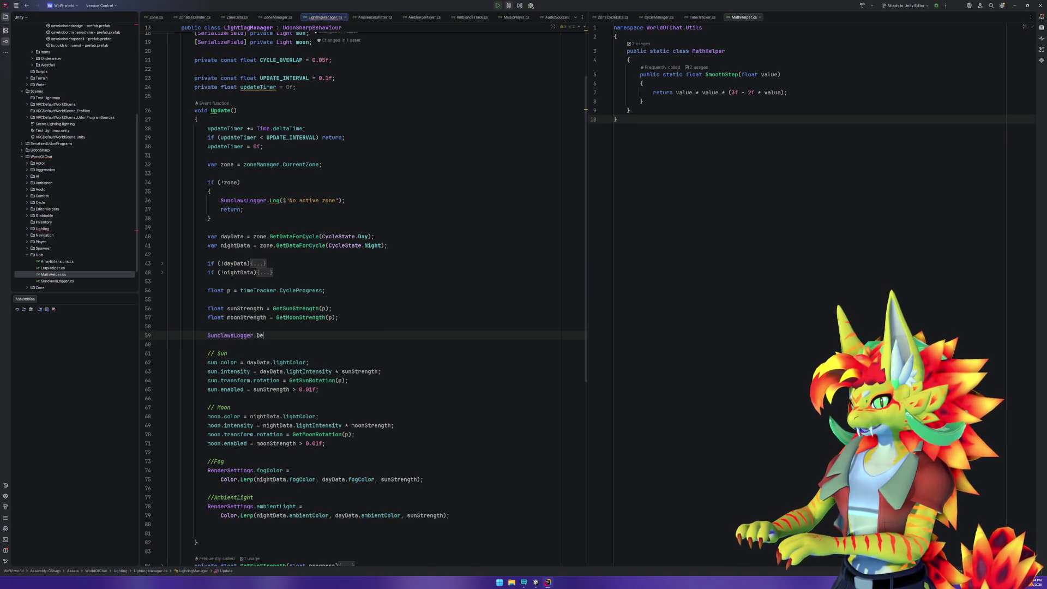
{"action": "type", "text": "Log"}
{"action": "key", "text": "Return"}
{"action": "type", "text": "\""}
{"action": "type", "text": "$"}
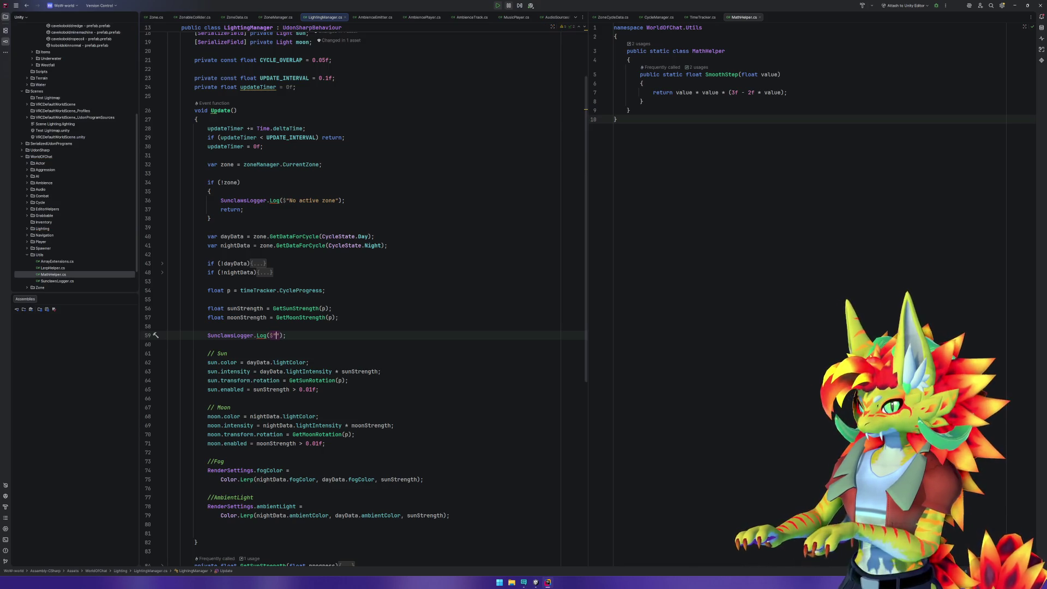
Delete the 'No active zone' log line on line 36.
{"action": "left_click", "coordinate": [278, 201]}
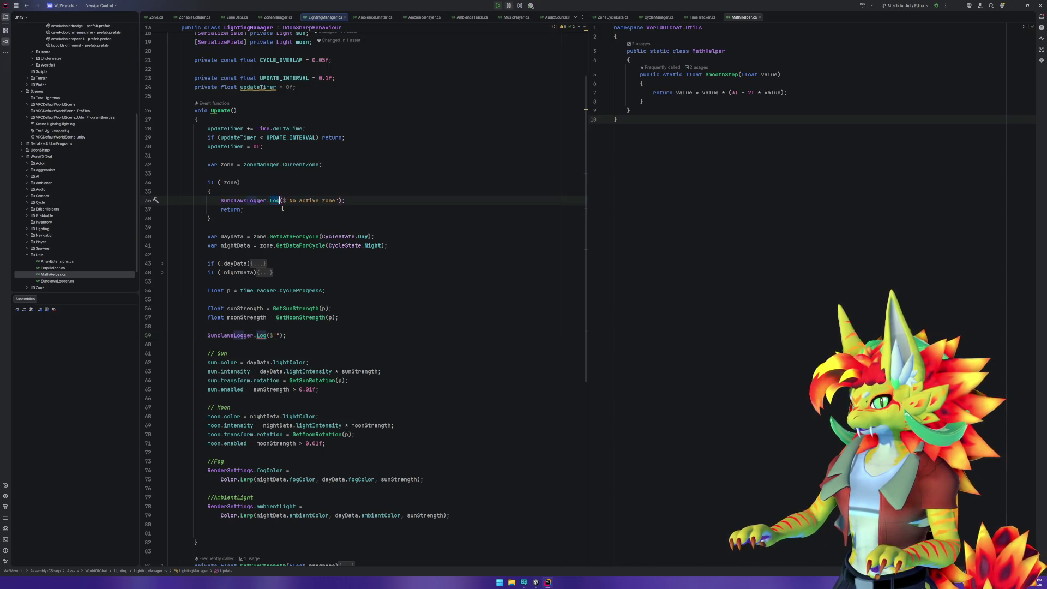
{"action": "key", "text": "Home"}
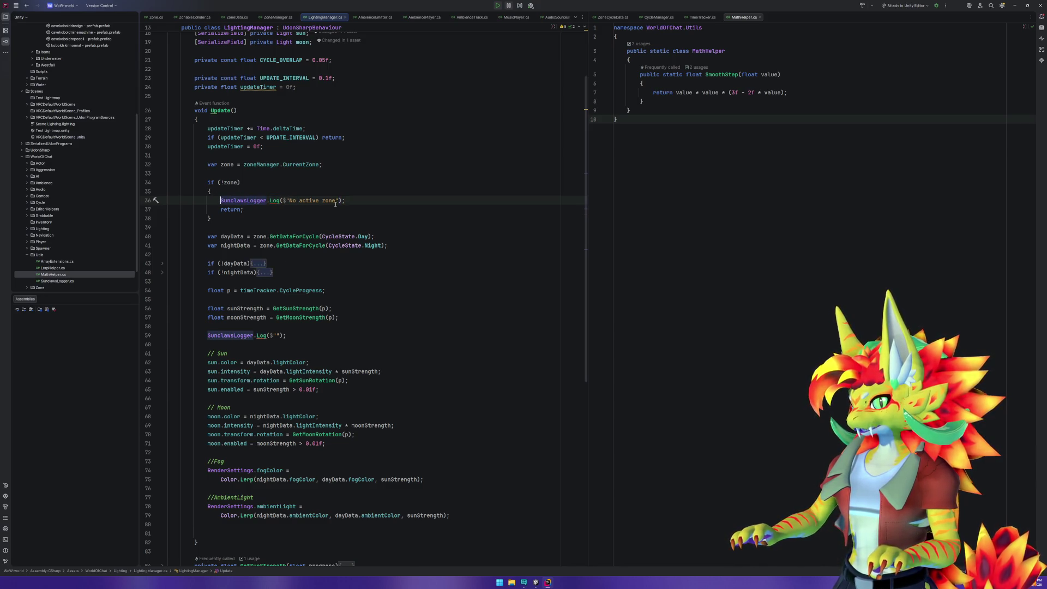
{"action": "key", "text": "End"}
{"action": "key", "text": "shift+Up"}
{"action": "key", "text": "BackSpace"}
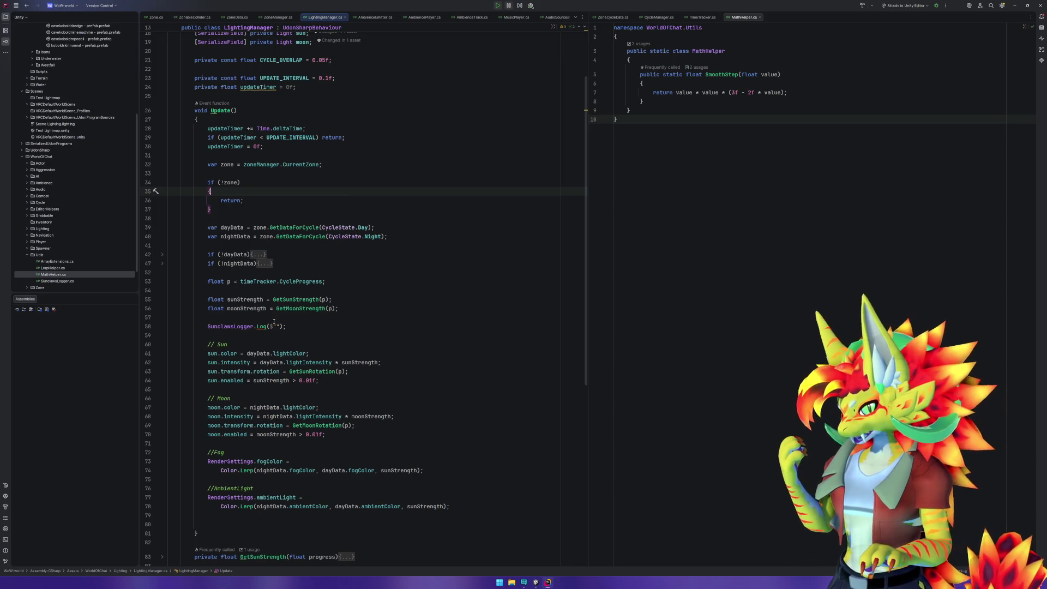
Complete the new log as SunclawsLogger.Log($"{sunStrength},{moonStrength}").
{"action": "left_click", "coordinate": [204, 326]}
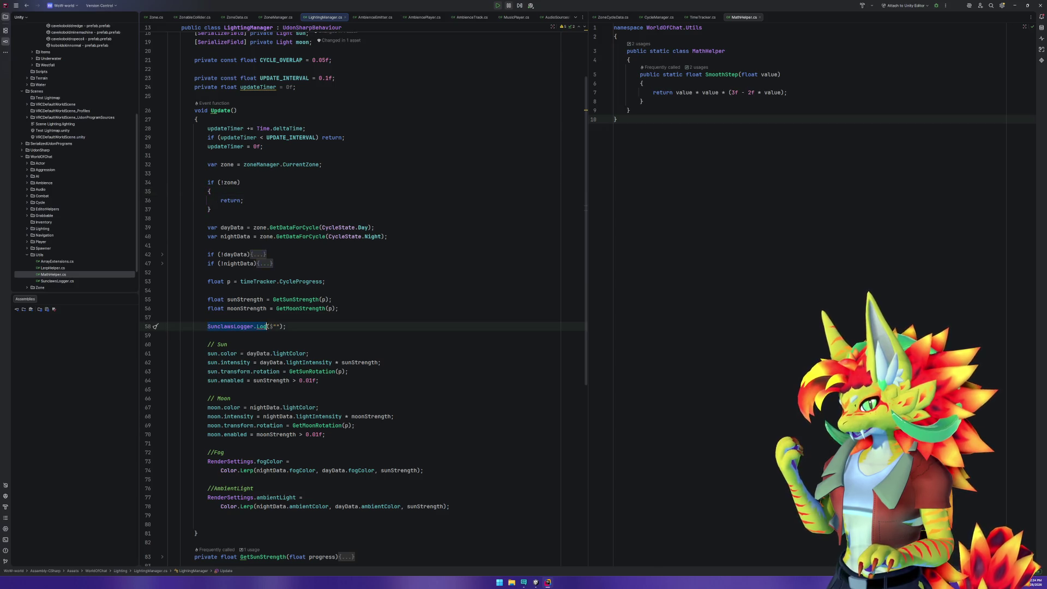
{"action": "mouse_move", "coordinate": [304, 353]}
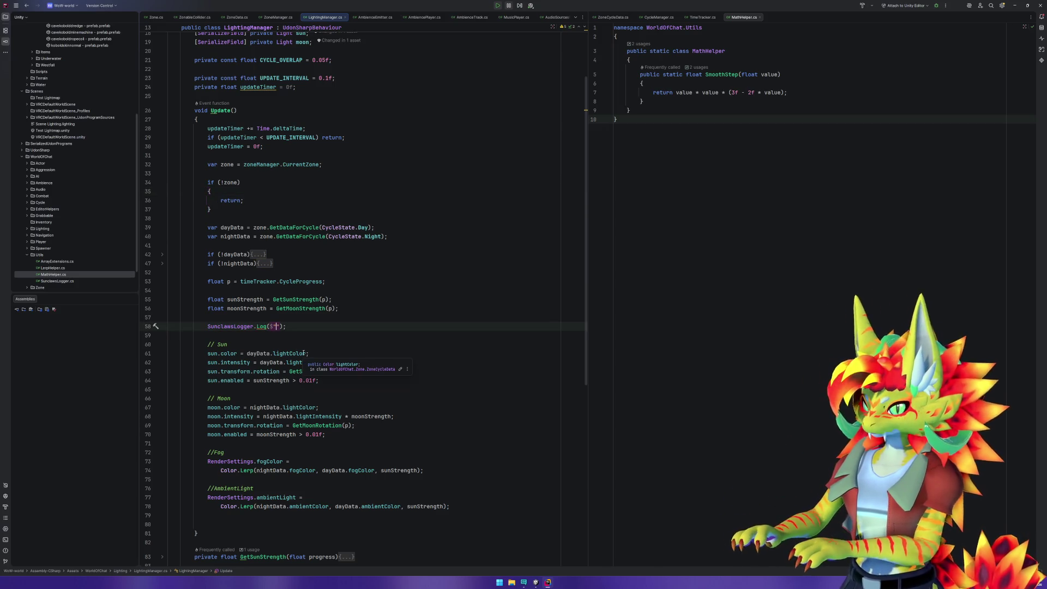
{"action": "type", "text": "{sun"}
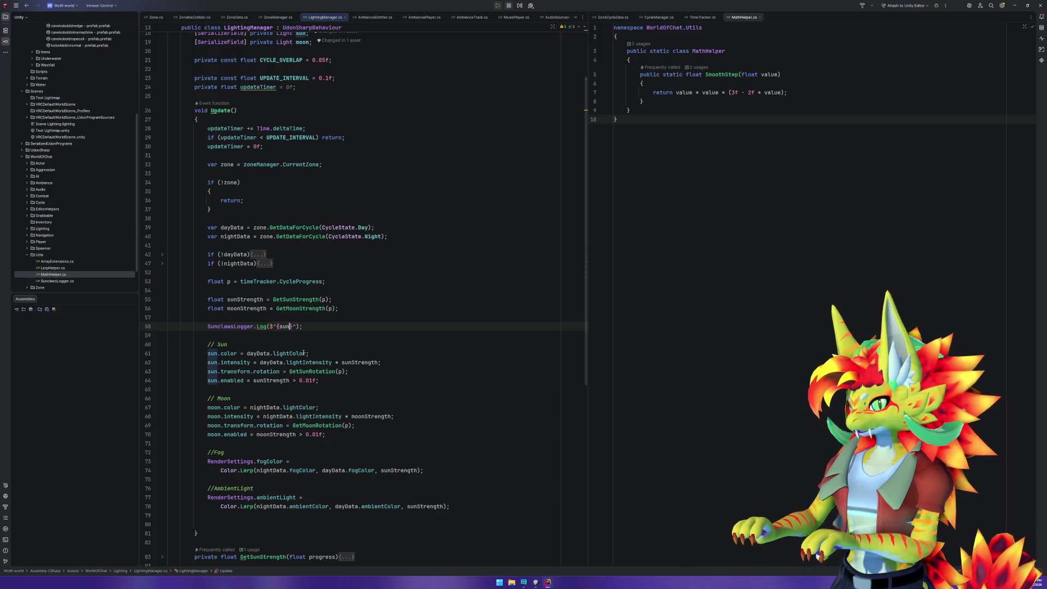
{"action": "key", "text": "Return"}
{"action": "type", "text": "}"}
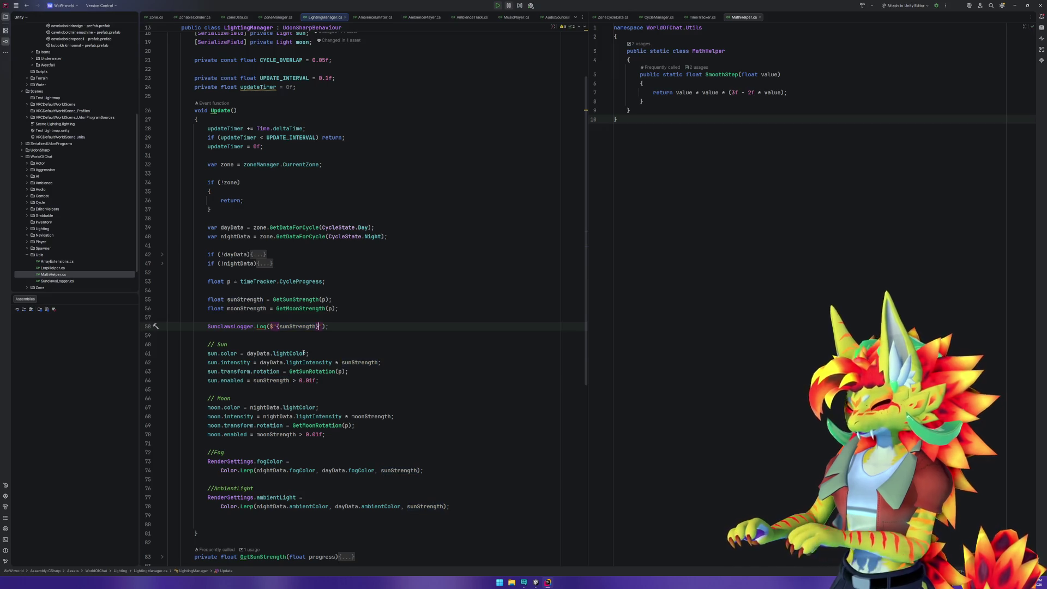
{"action": "type", "text": ",{"}
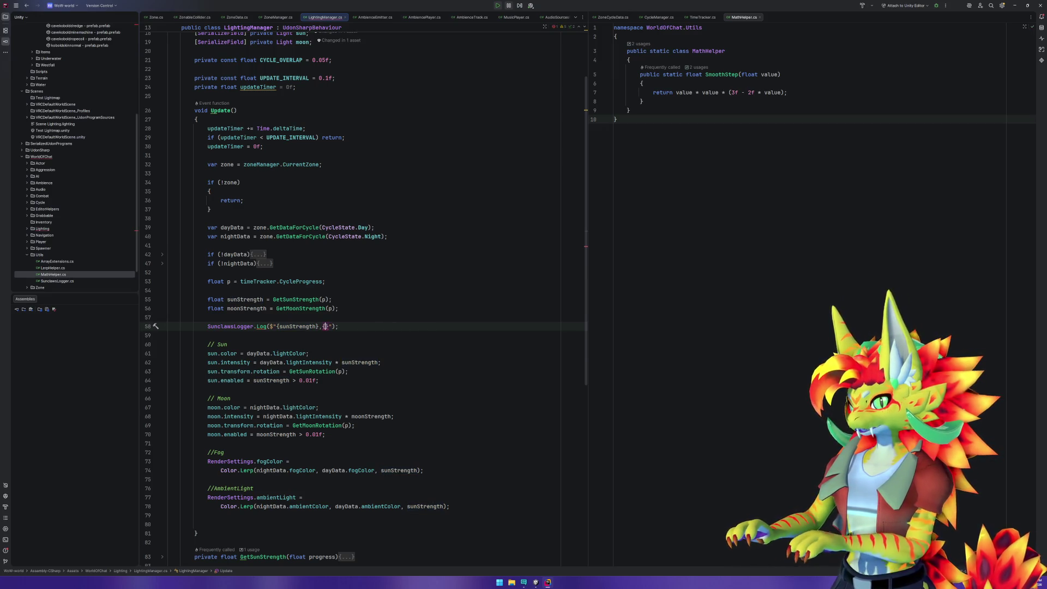
{"action": "type", "text": "moon"}
{"action": "key", "text": "Return"}
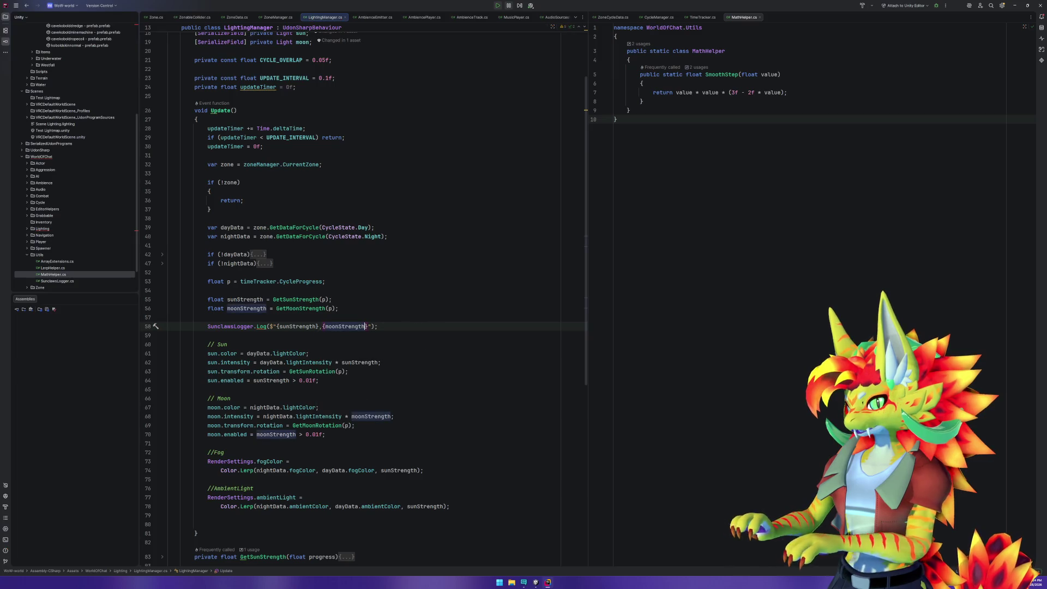
{"action": "key", "text": "alt+Tab"}
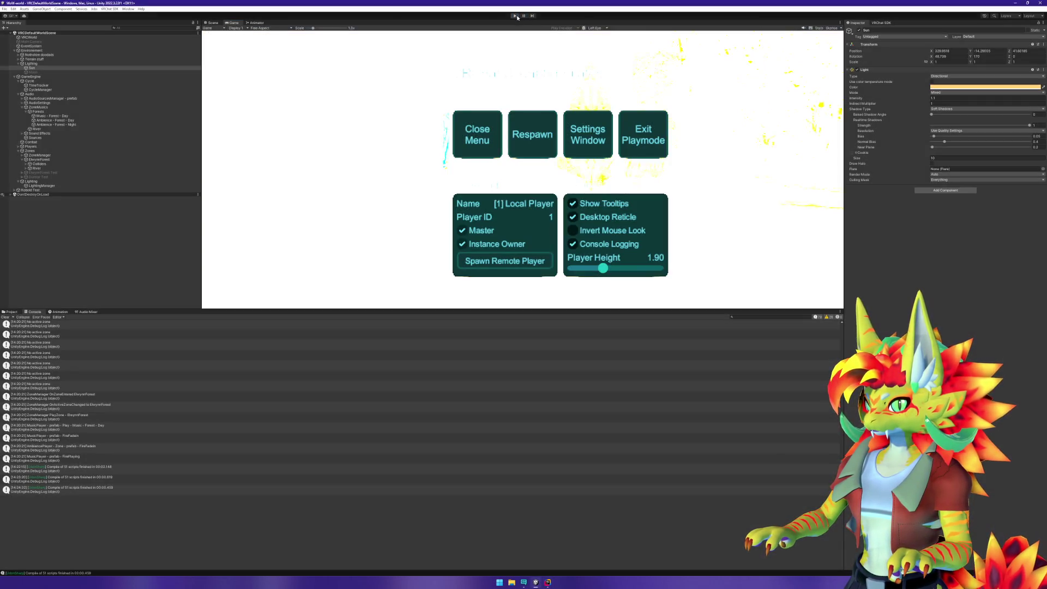
Restart Play mode and check the Console entries logging sun and moon strength.
{"action": "left_click", "coordinate": [516, 16]}
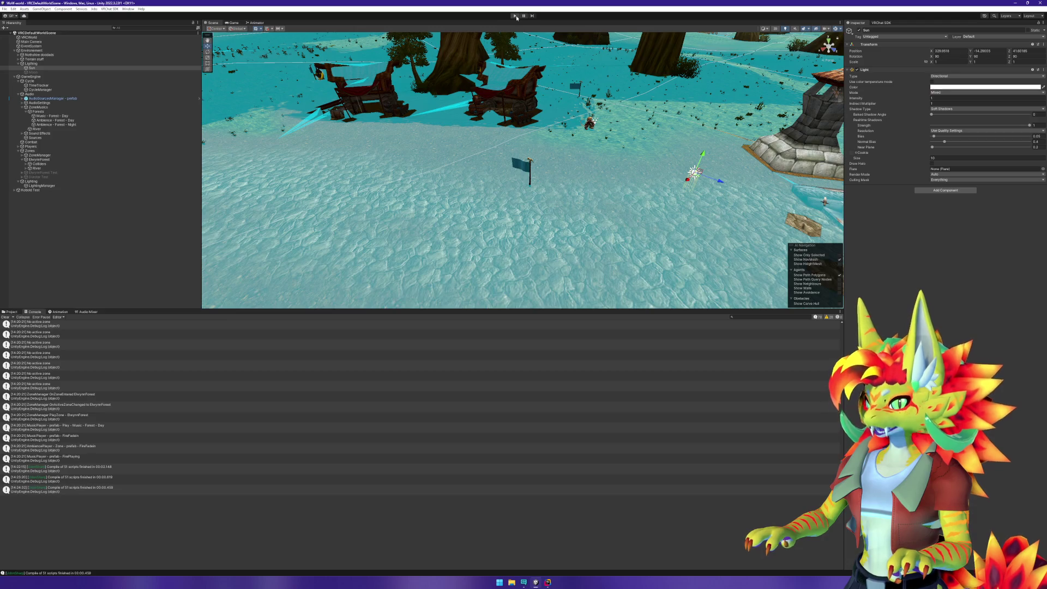
{"action": "left_click", "coordinate": [516, 16]}
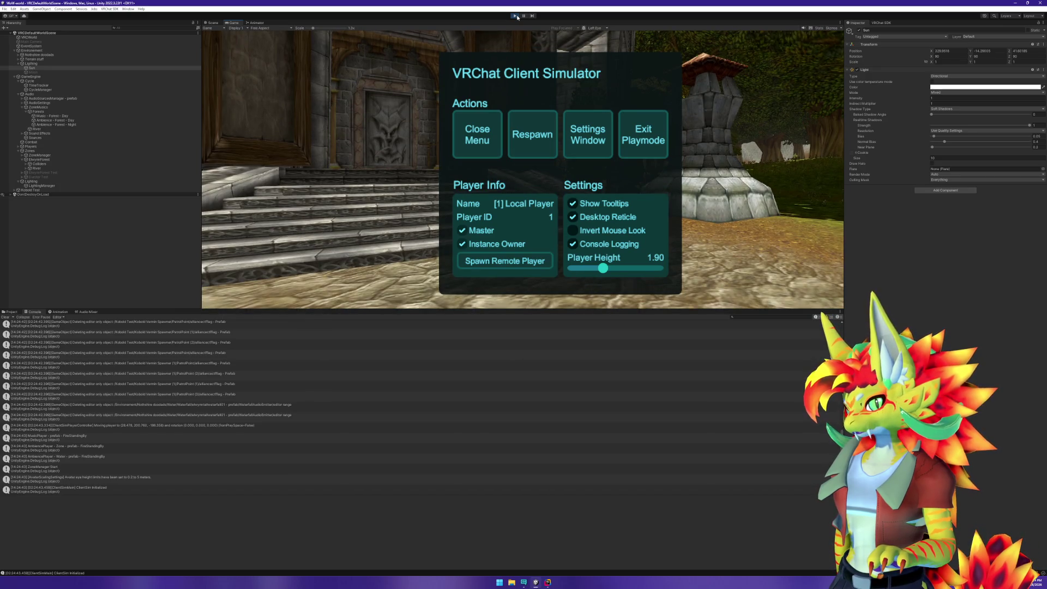
{"action": "left_click", "coordinate": [492, 131]}
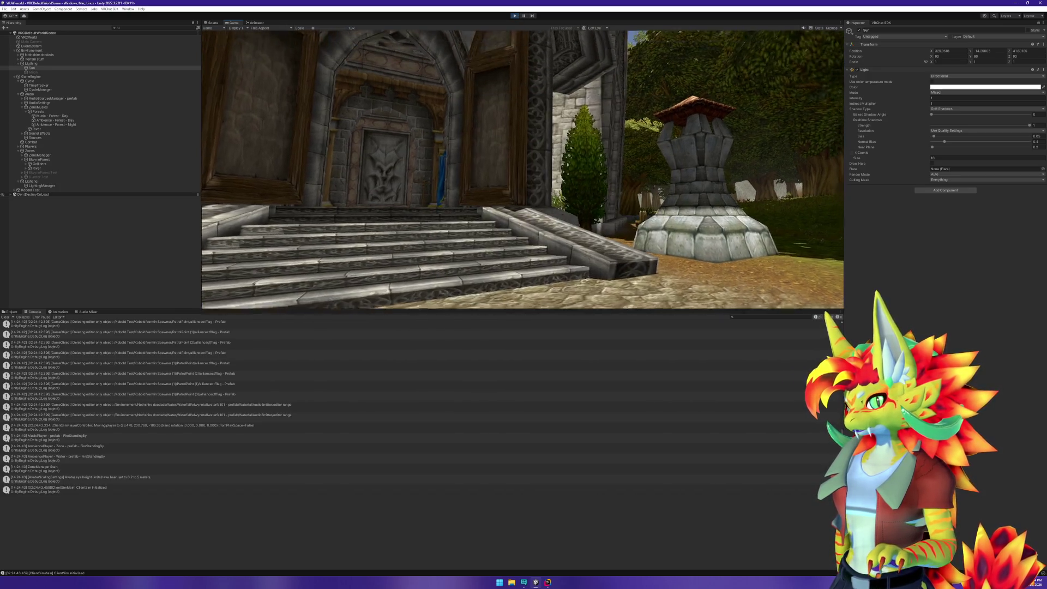
{"action": "key", "text": "super"}
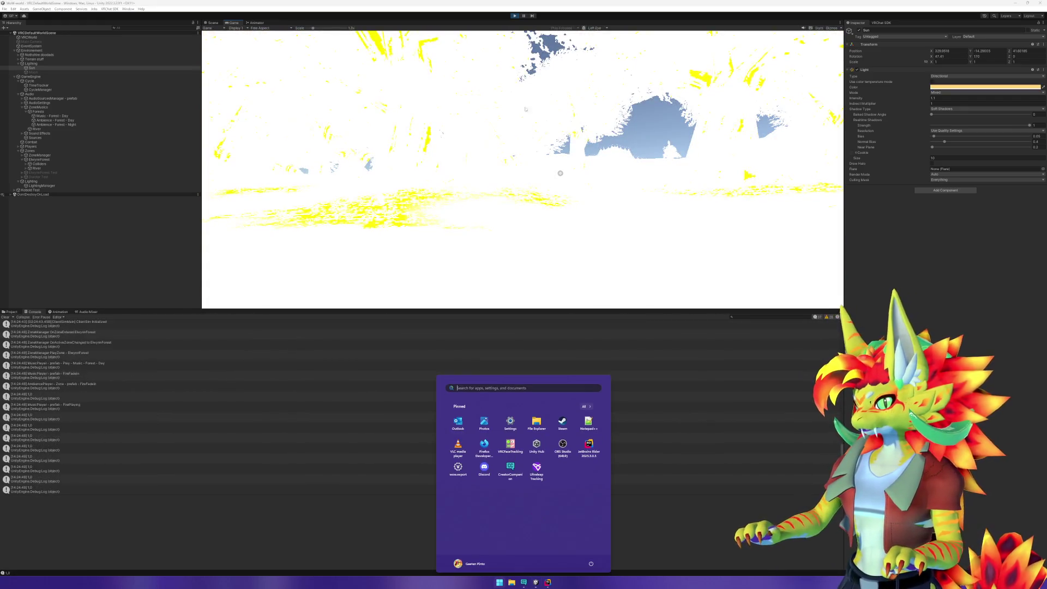
{"action": "left_click", "coordinate": [523, 24]}
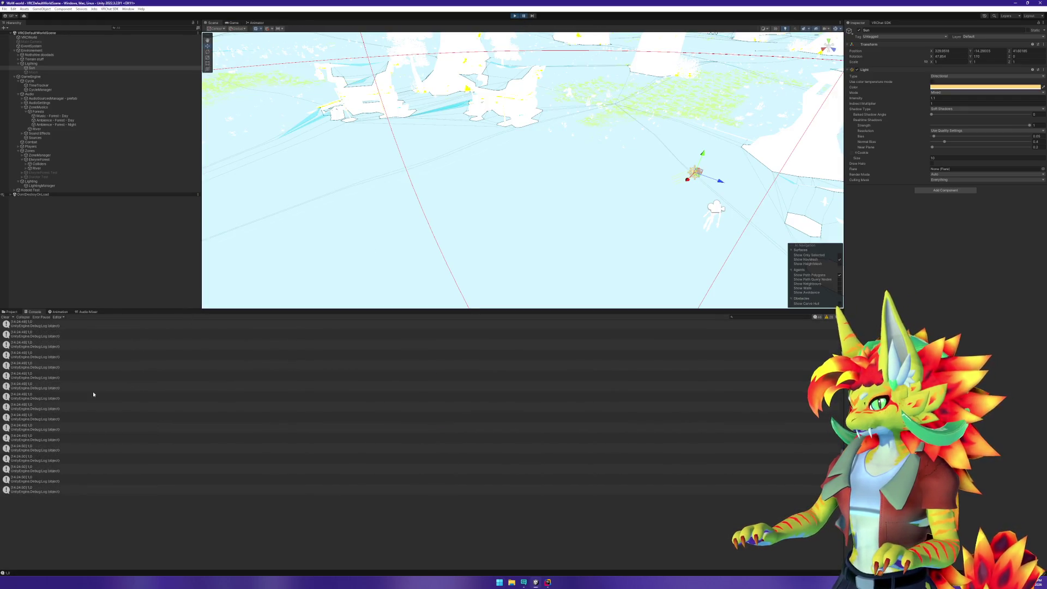
{"action": "left_click", "coordinate": [29, 407]}
{"action": "left_click", "coordinate": [48, 439]}
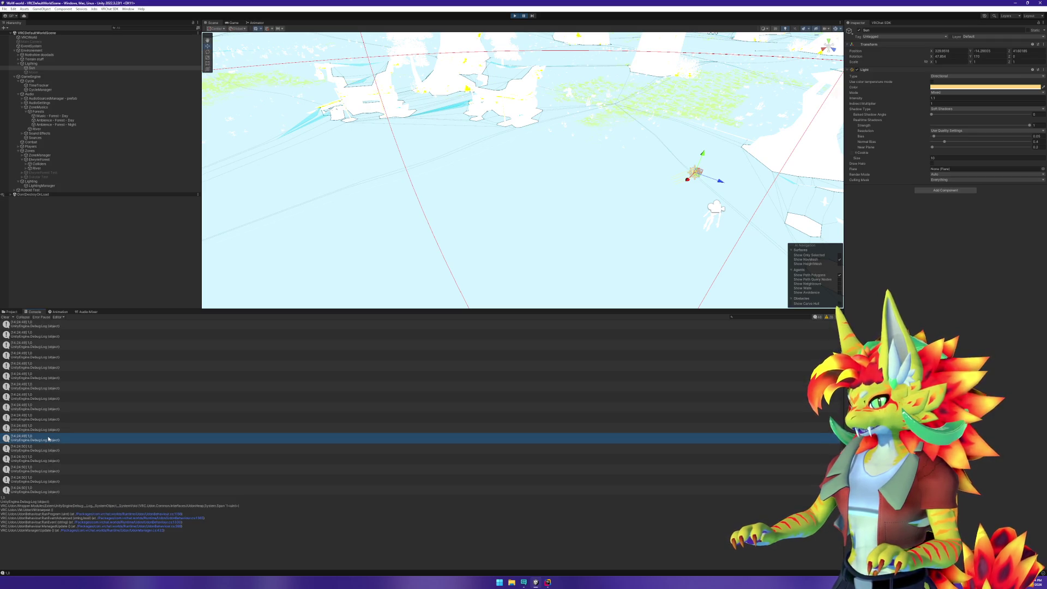
{"action": "left_click", "coordinate": [49, 428]}
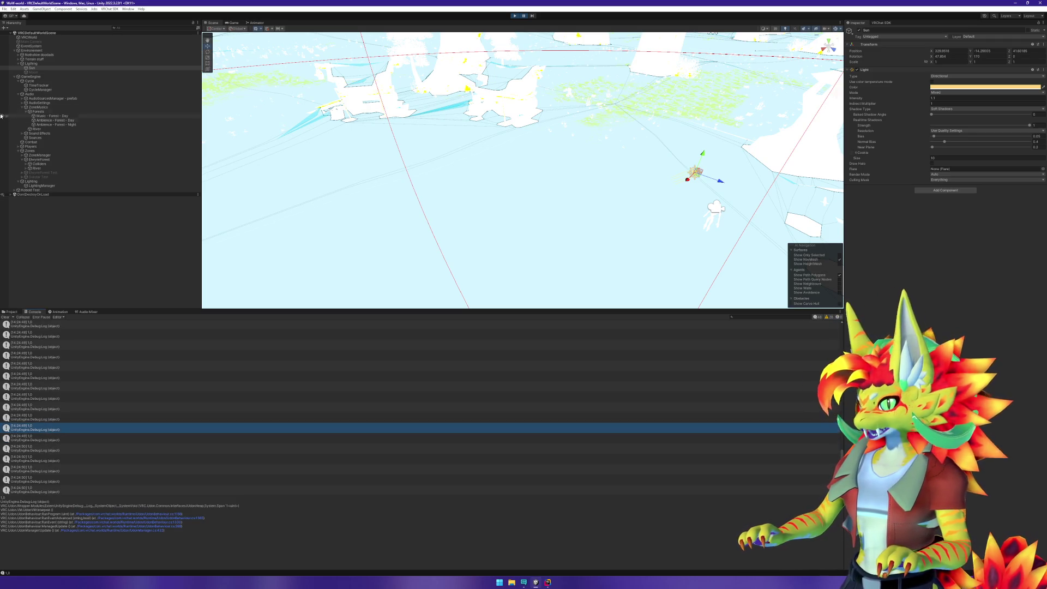
Inspect the TimeTracker and CycleManager objects' components in the Inspector.
{"action": "left_click", "coordinate": [45, 87]}
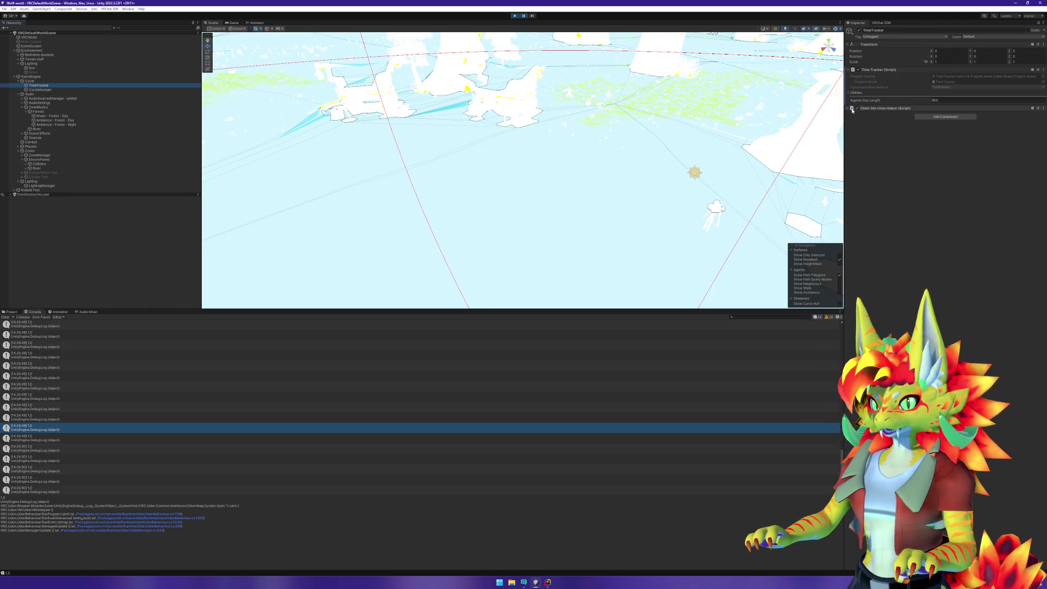
{"action": "left_click", "coordinate": [73, 90]}
{"action": "left_click", "coordinate": [71, 86]}
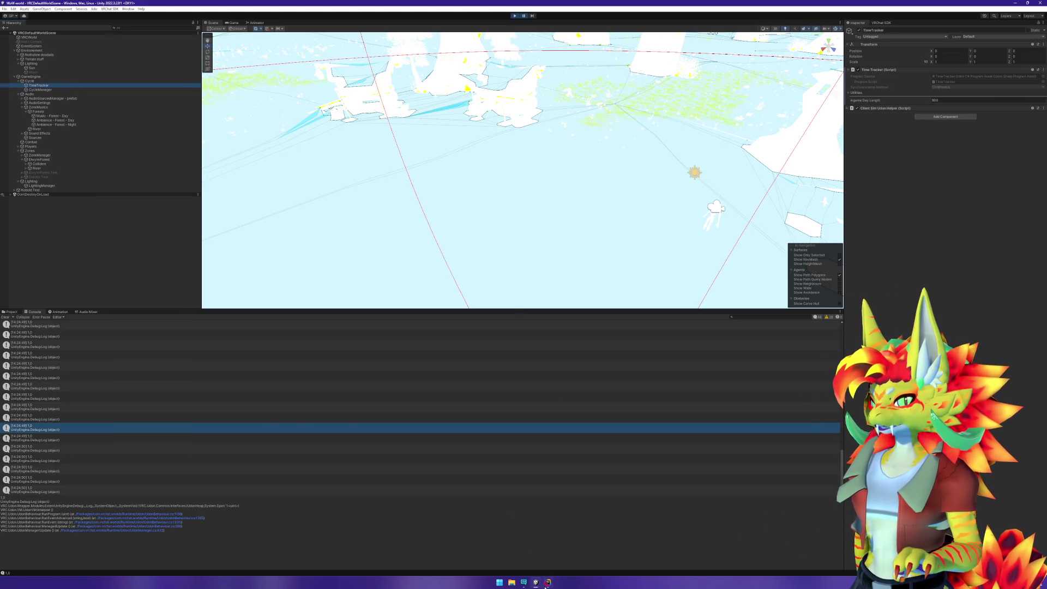
{"action": "left_click", "coordinate": [547, 583]}
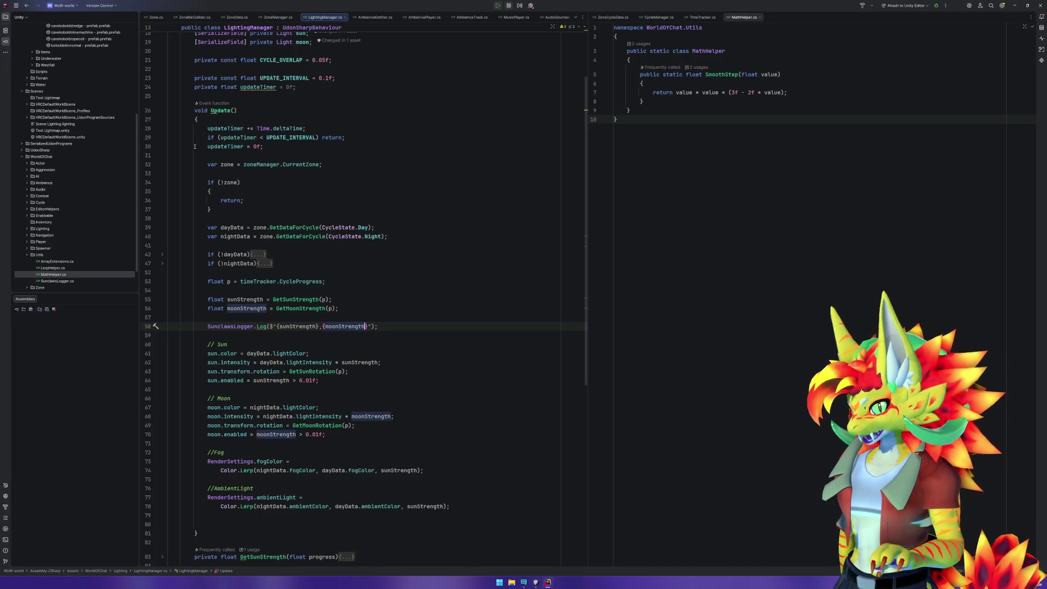
Open WorldOfChat/Cycle/TimeTracker.cs in the split pane beside LightingManager.cs.
{"action": "scroll", "coordinate": [104, 137], "scroll_direction": "up", "scroll_amount": 5}
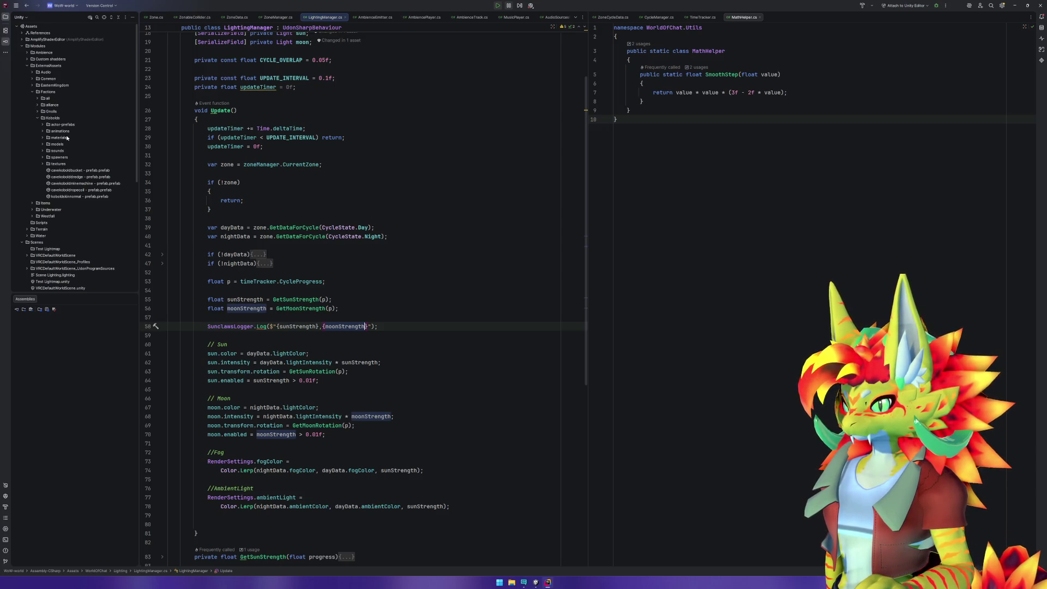
{"action": "scroll", "coordinate": [67, 138], "scroll_direction": "down", "scroll_amount": 5}
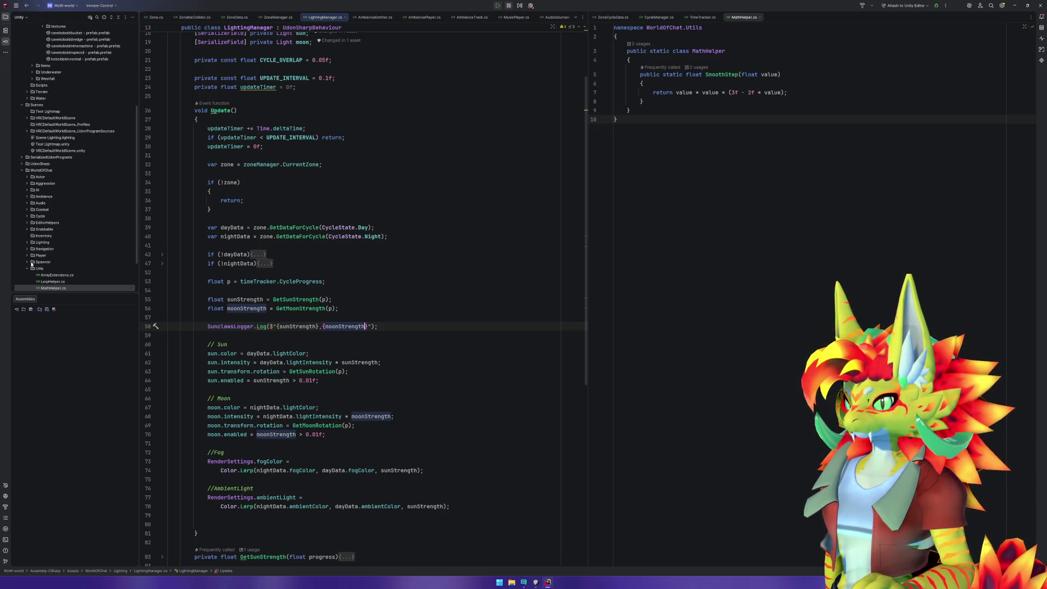
{"action": "scroll", "coordinate": [32, 263], "scroll_direction": "down", "scroll_amount": 1}
{"action": "left_click", "coordinate": [26, 200]}
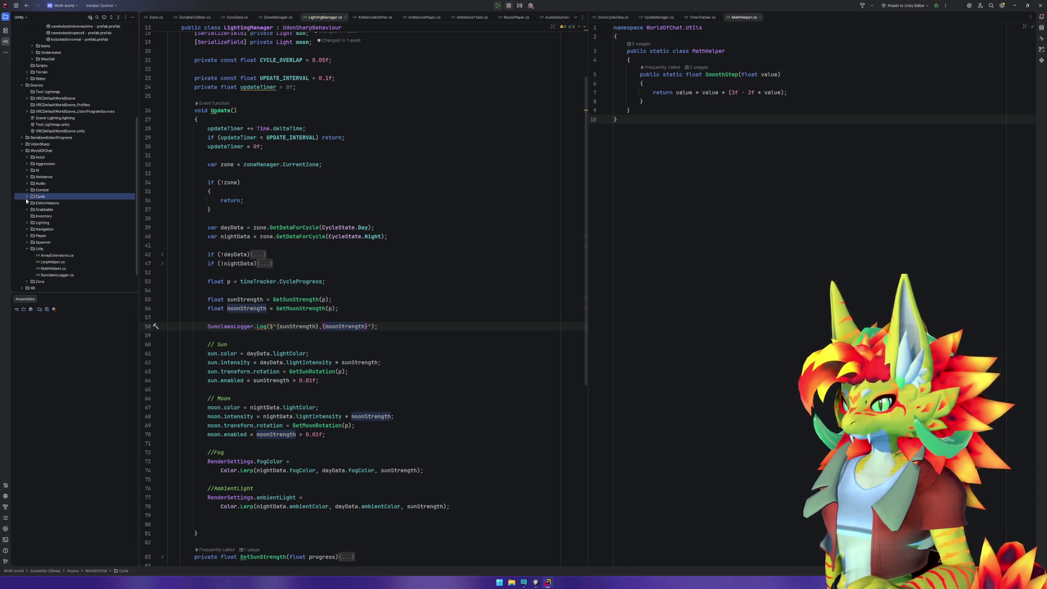
{"action": "left_click", "coordinate": [26, 197]}
{"action": "double_click", "coordinate": [66, 216]}
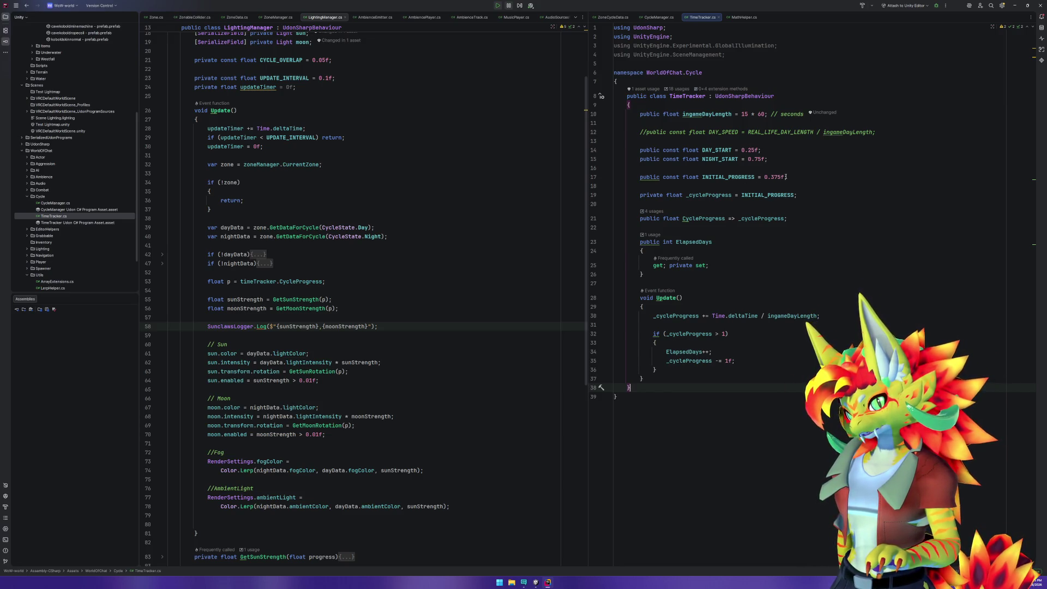
Review INITIAL_PROGRESS 0.375f, the _cycleProgress field, and how ingameDayLength is used in Update.
{"action": "left_click_drag", "start_coordinate": [781, 177], "coordinate": [770, 178]}
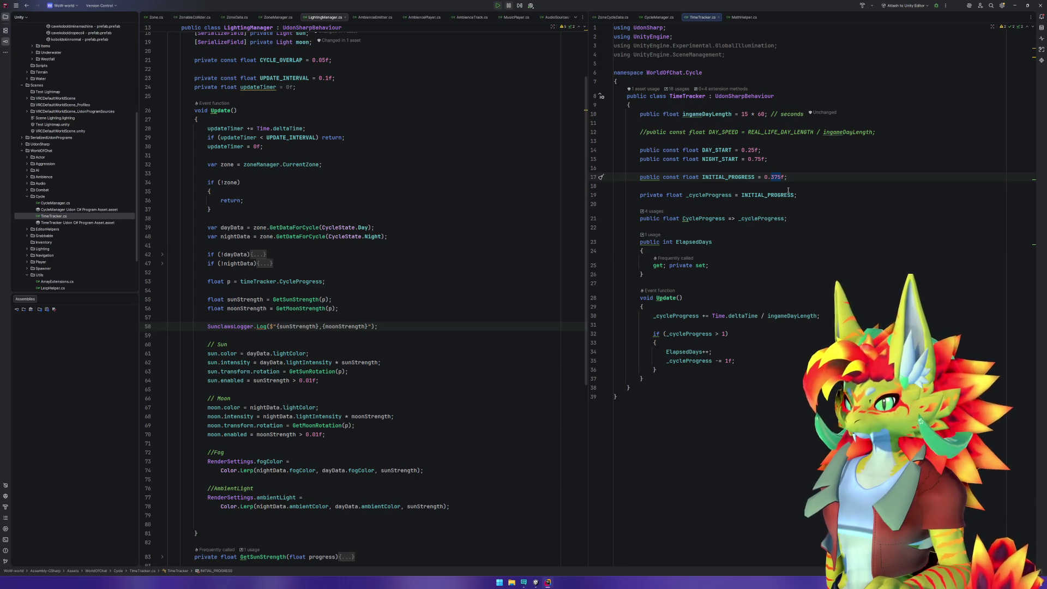
{"action": "left_click", "coordinate": [705, 195]}
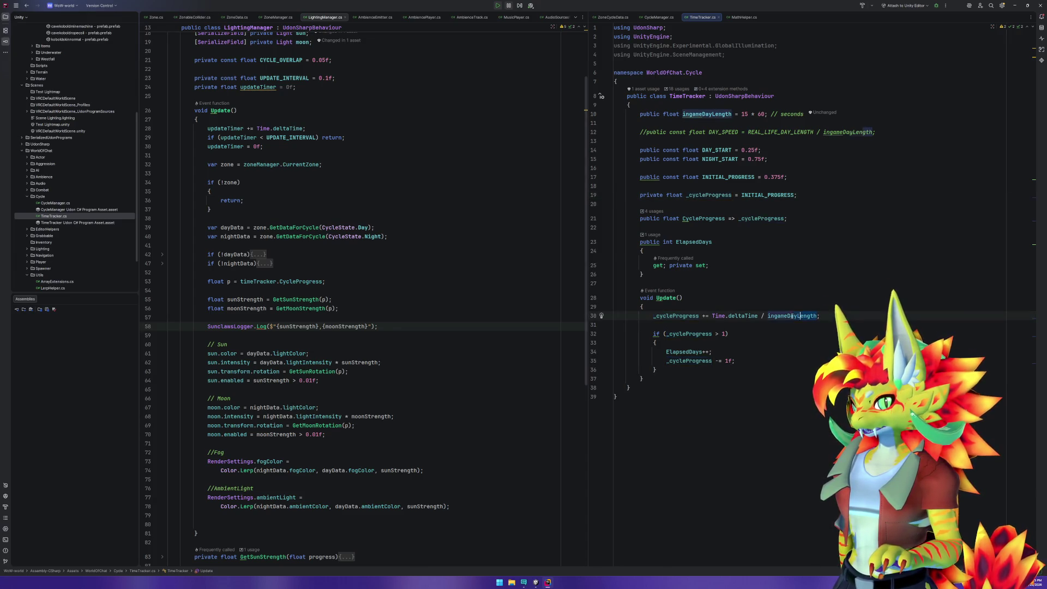
{"action": "left_click", "coordinate": [768, 316]}
{"action": "double_click", "coordinate": [791, 315]}
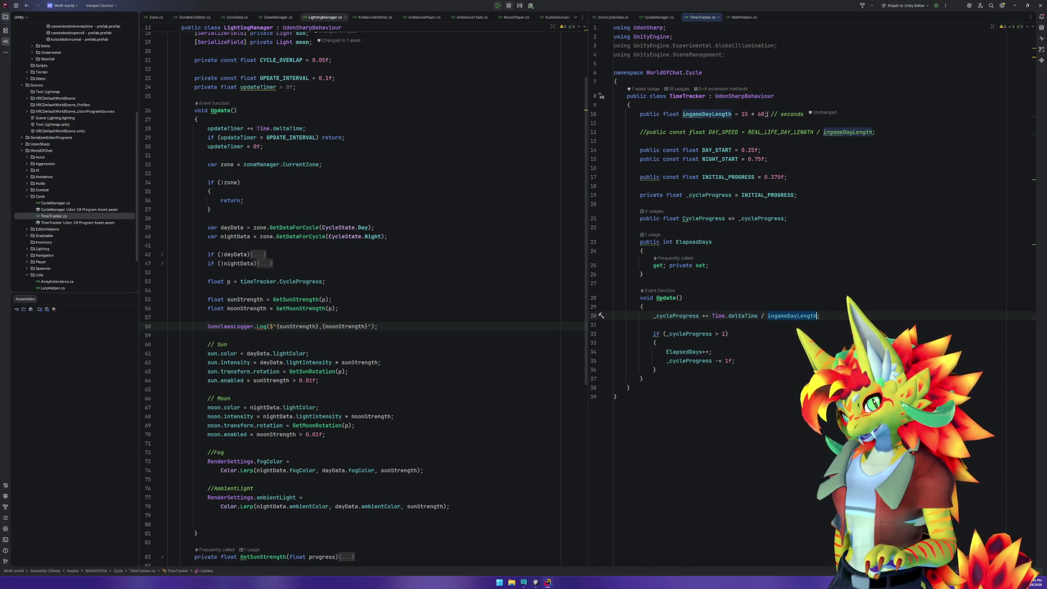
Change the day-length comment on line 10 to '// 15 min'.
{"action": "left_click", "coordinate": [780, 114]}
{"action": "type", "text": "15 m"}
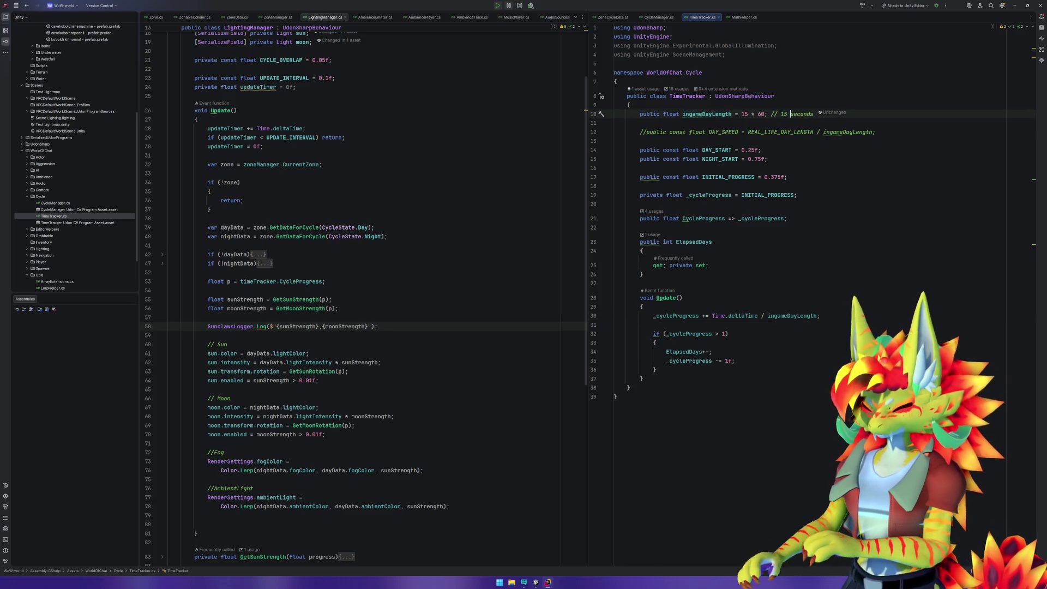
{"action": "type", "text": "in"}
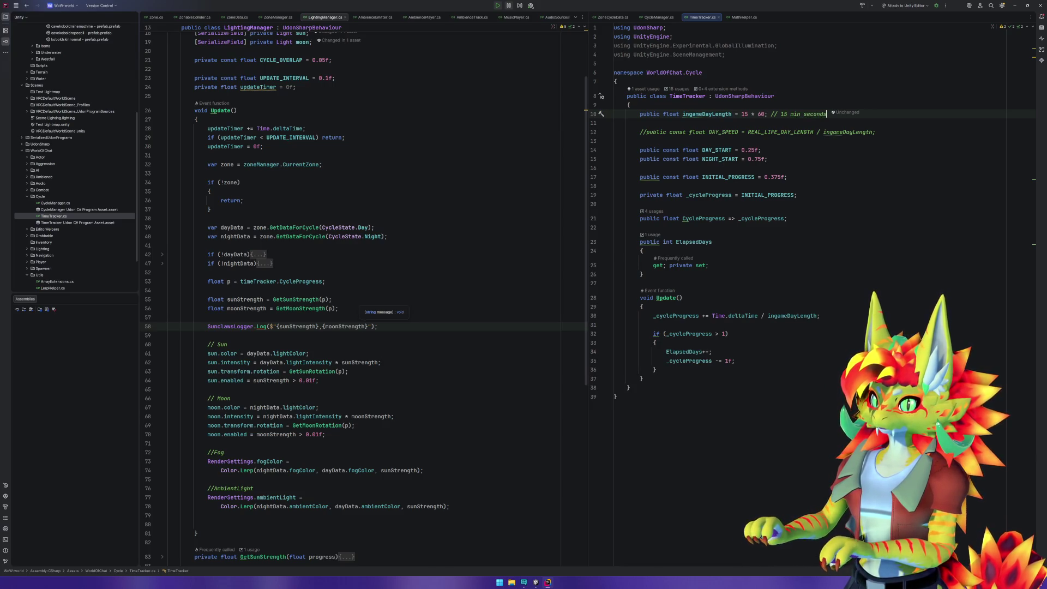
{"action": "key", "text": "ctrl+Delete"}
{"action": "key", "text": "BackSpace"}
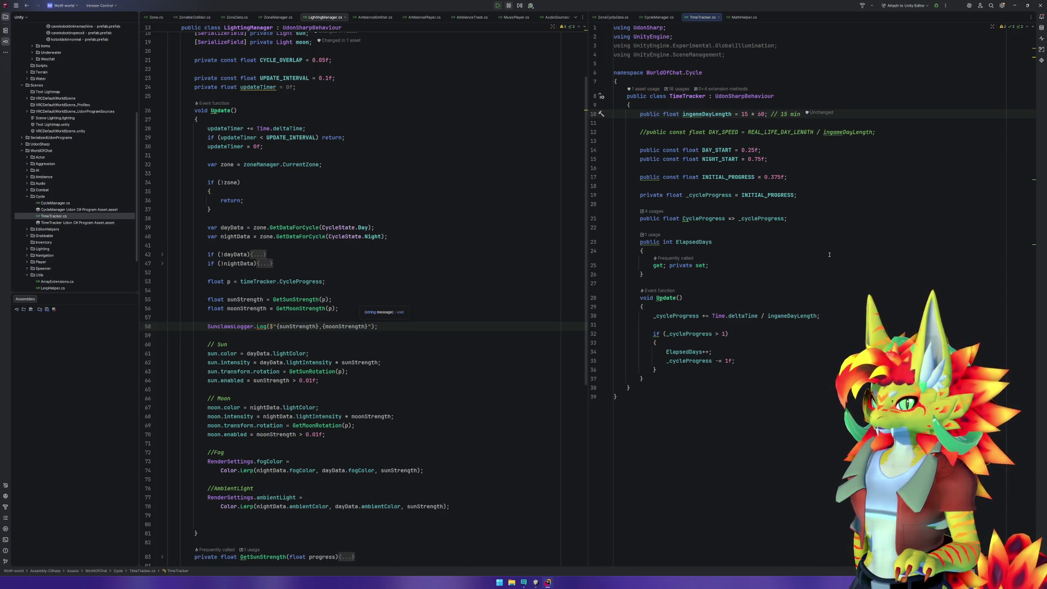
Copy timeTracker.CycleProgress and insert it in braces at the start of the line 58 log message.
{"action": "left_click", "coordinate": [505, 296]}
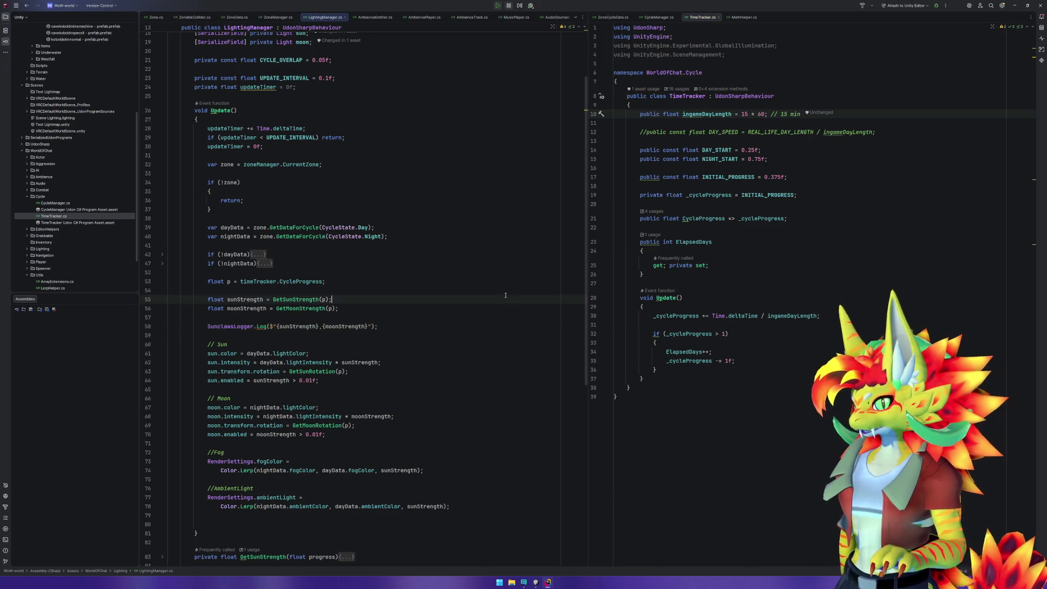
{"action": "left_click", "coordinate": [309, 281]}
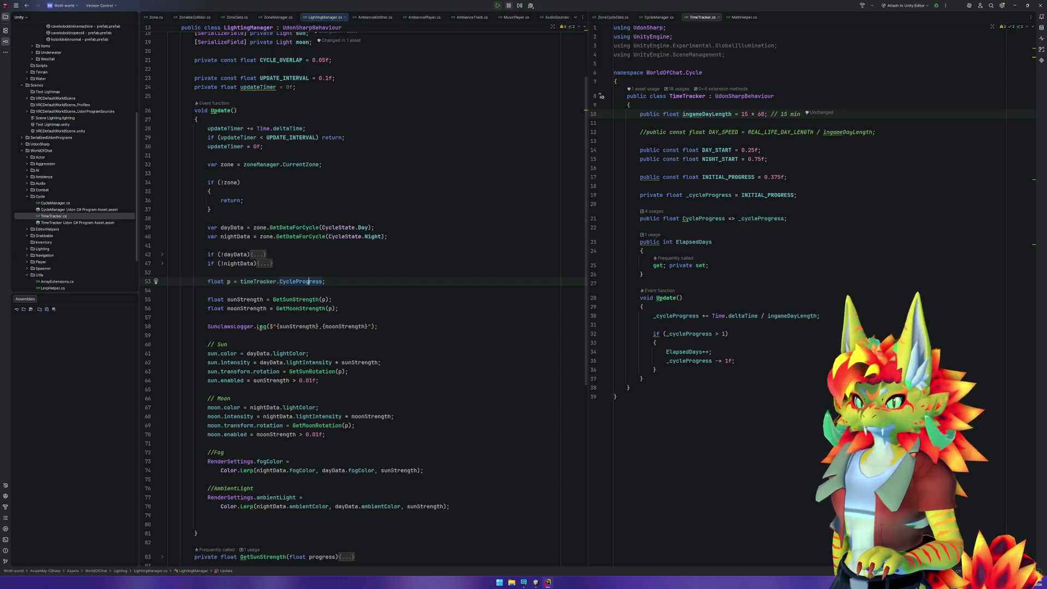
{"action": "left_click_drag", "start_coordinate": [241, 282], "coordinate": [324, 282]}
{"action": "left_click", "coordinate": [276, 326]}
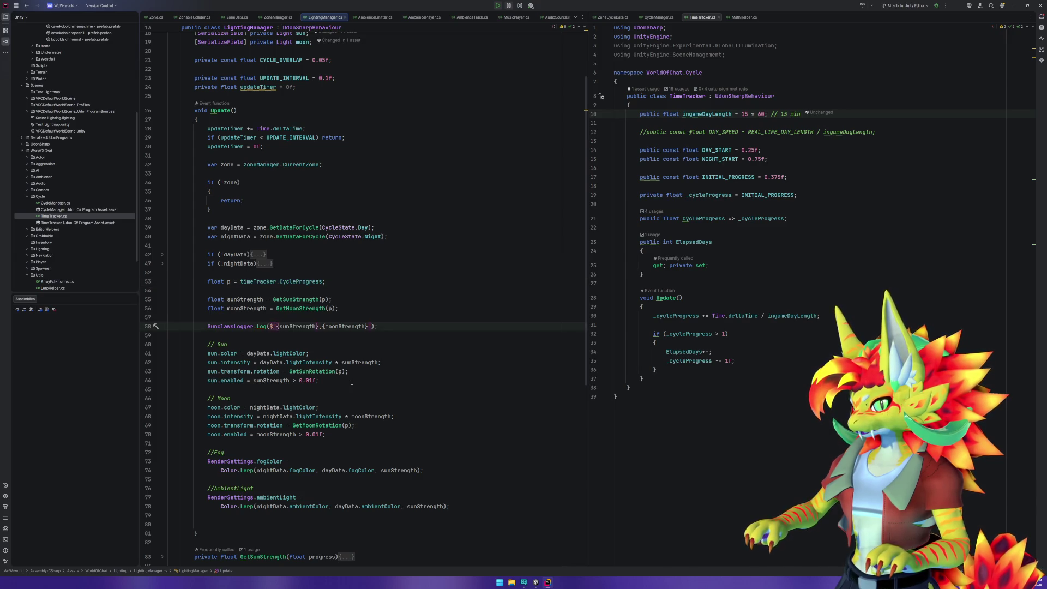
{"action": "type", "text": "{"}
{"action": "type", "text": "timeTracker.CycleProgress"}
Separate the progress, sunStrength and moonStrength values in the log string with ' - '.
{"action": "type", "text": "}"}
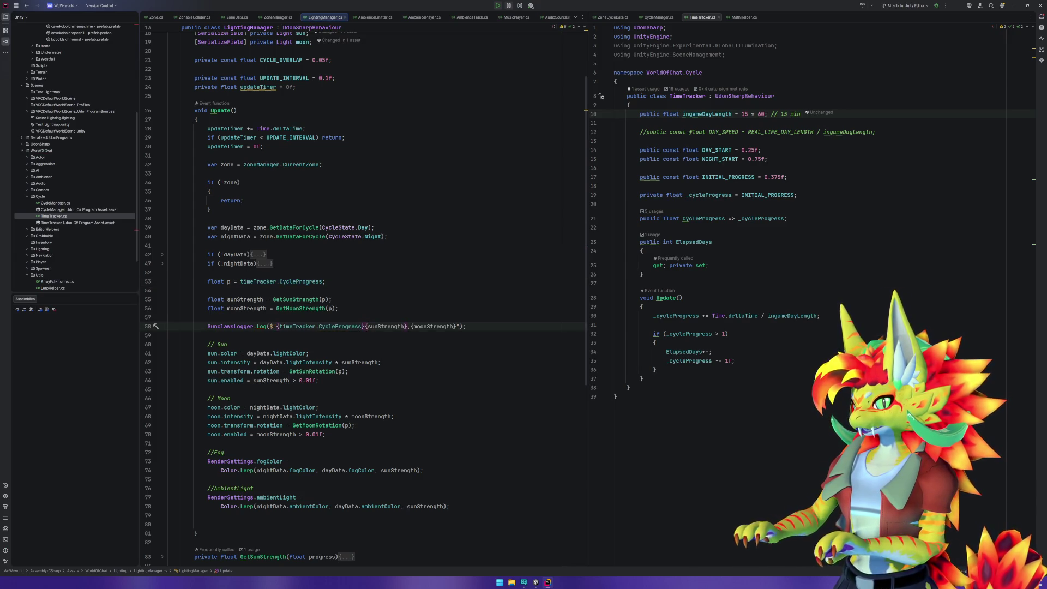
{"action": "type", "text": "/"}
{"action": "key", "text": "BackSpace"}
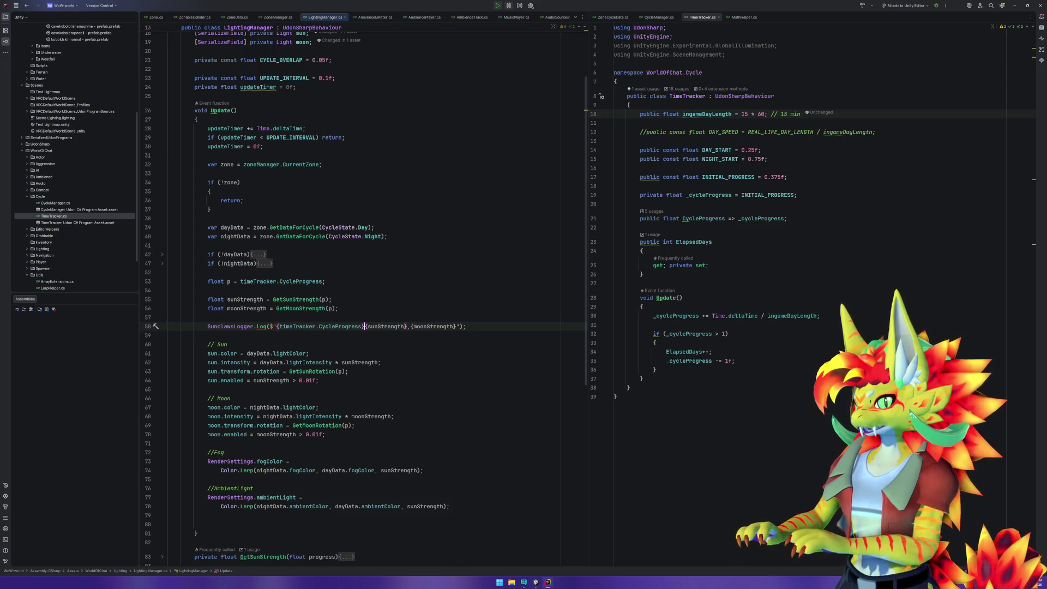
{"action": "type", "text": ","}
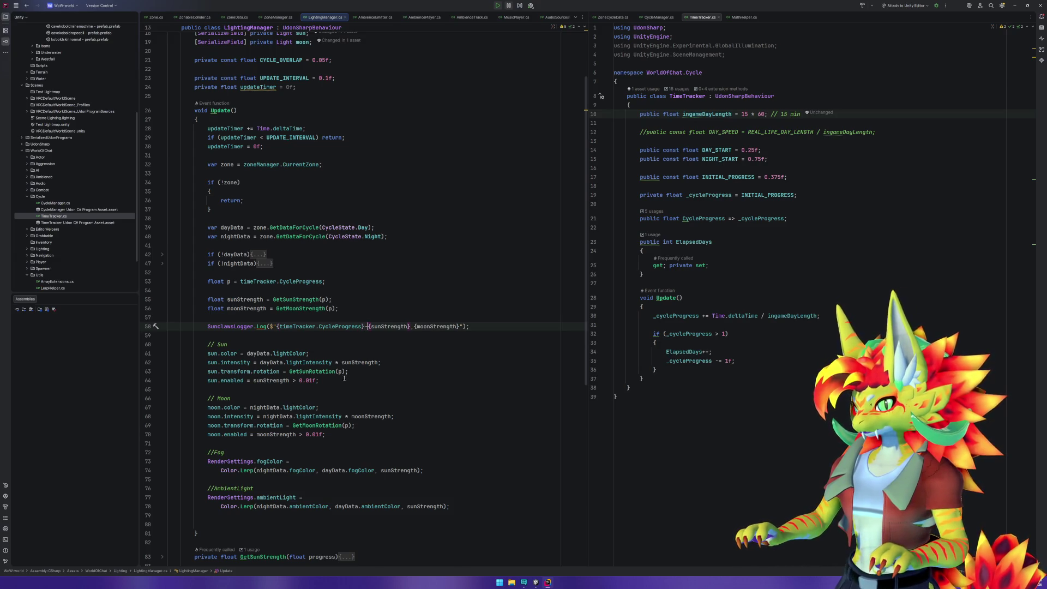
{"action": "key", "text": "BackSpace"}
{"action": "type", "text": "-"}
{"action": "key", "text": "Right"}
{"action": "key", "text": "Right"}
{"action": "key", "text": "Right"}
{"action": "key", "text": "Delete"}
{"action": "type", "text": "-"}
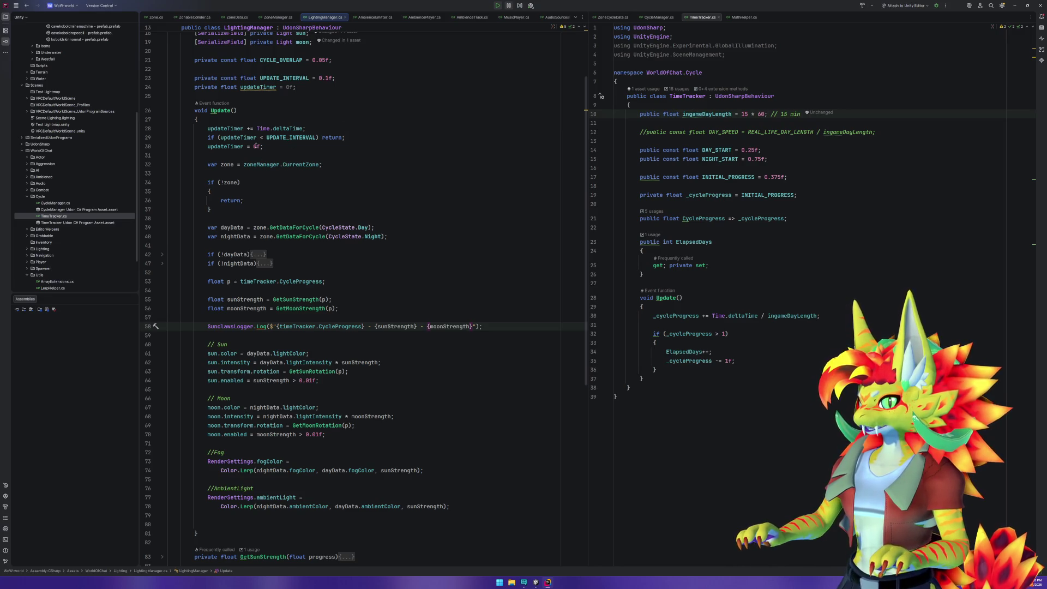
Change UPDATE_INTERVAL on line 23 from 0.1 to 2f.
{"action": "scroll", "coordinate": [361, 158], "scroll_direction": "up", "scroll_amount": 1}
{"action": "left_click", "coordinate": [328, 104]}
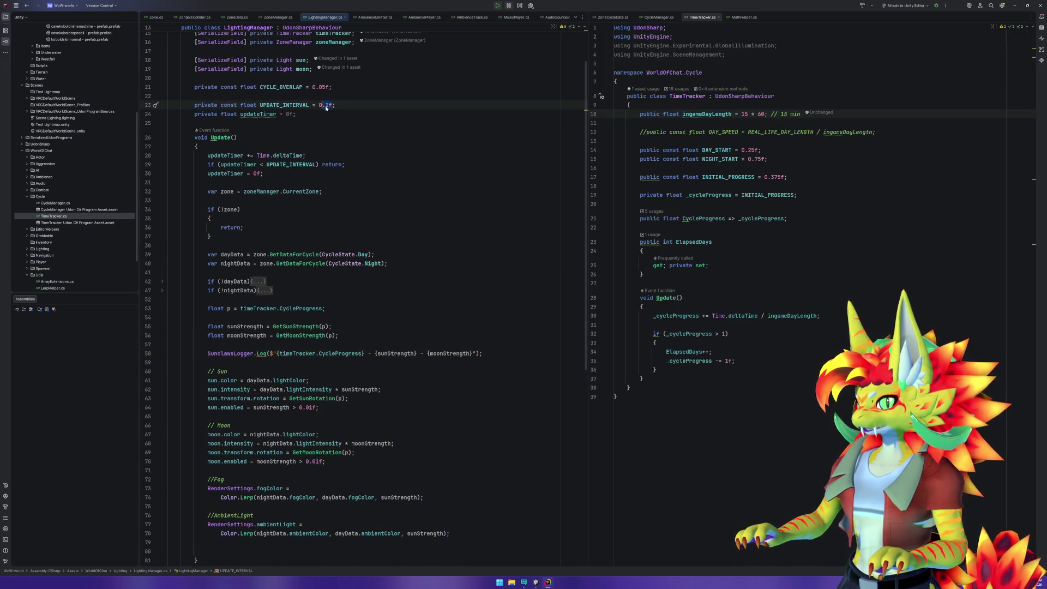
{"action": "left_click_drag", "start_coordinate": [328, 104], "coordinate": [319, 105]}
{"action": "type", "text": "2"}
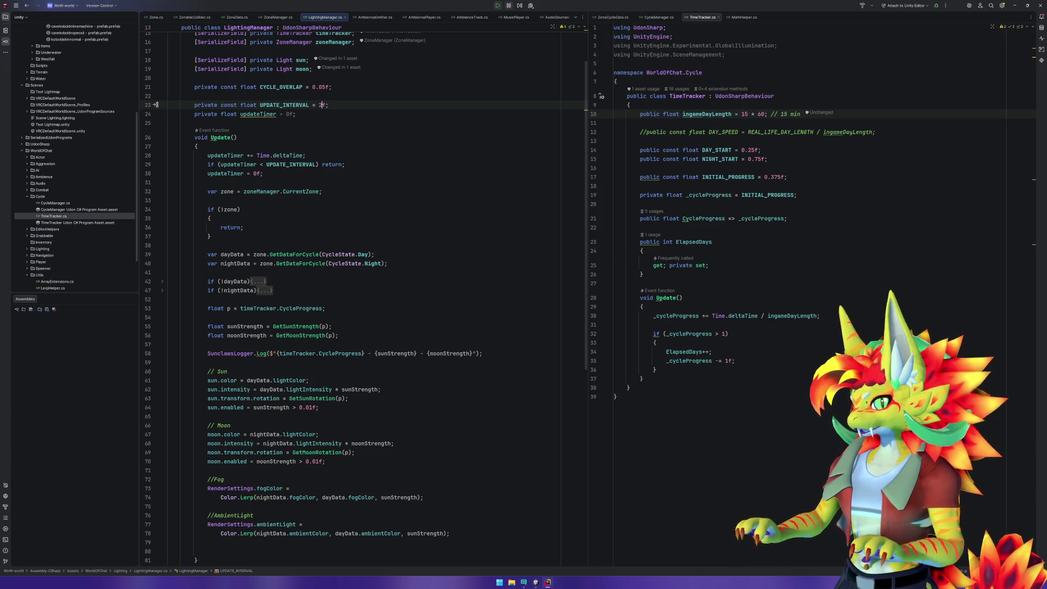
{"action": "left_click", "coordinate": [534, 584]}
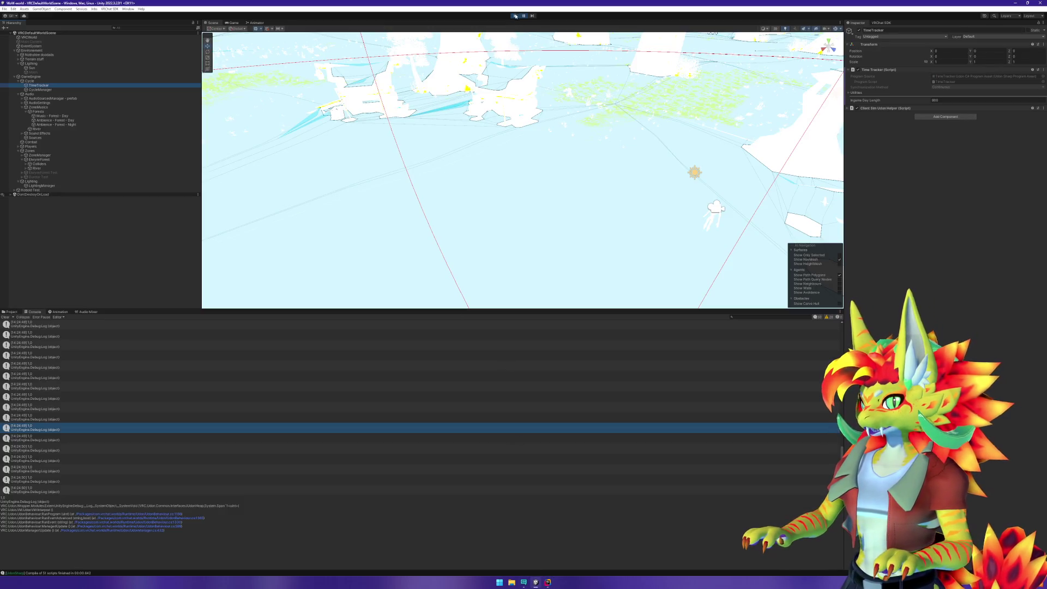
Restart play mode and close the ClientSim menu to watch the progress and strength logs.
{"action": "left_click", "coordinate": [515, 17]}
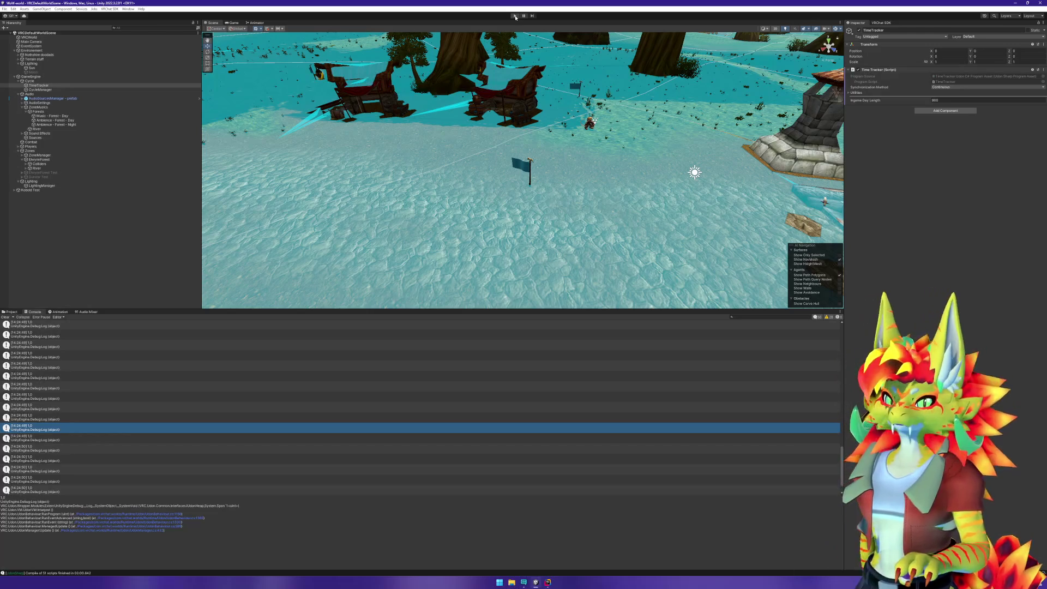
{"action": "left_click", "coordinate": [515, 17]}
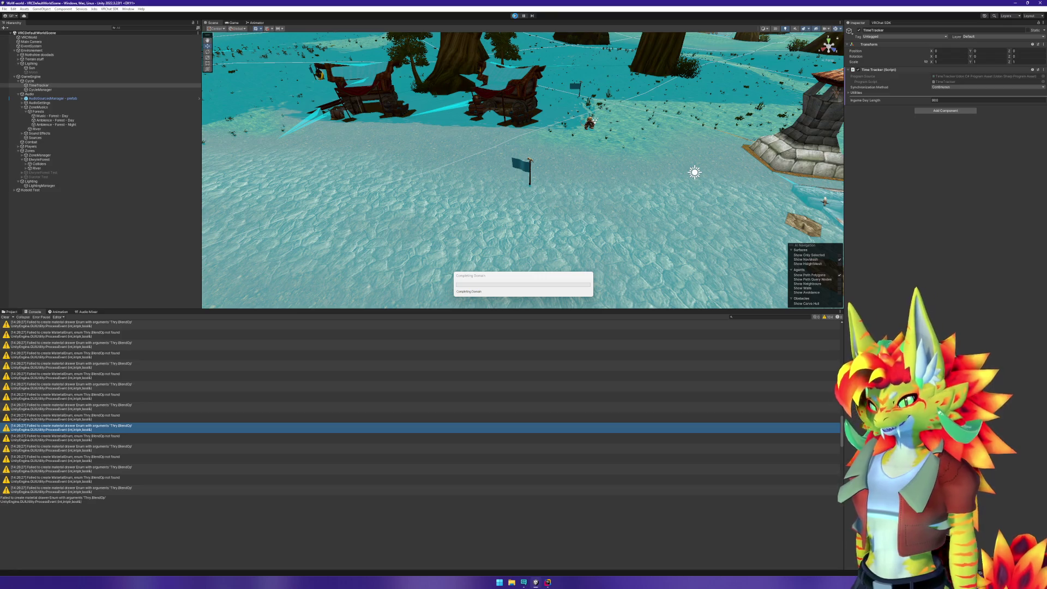
{"action": "left_click", "coordinate": [516, 17]}
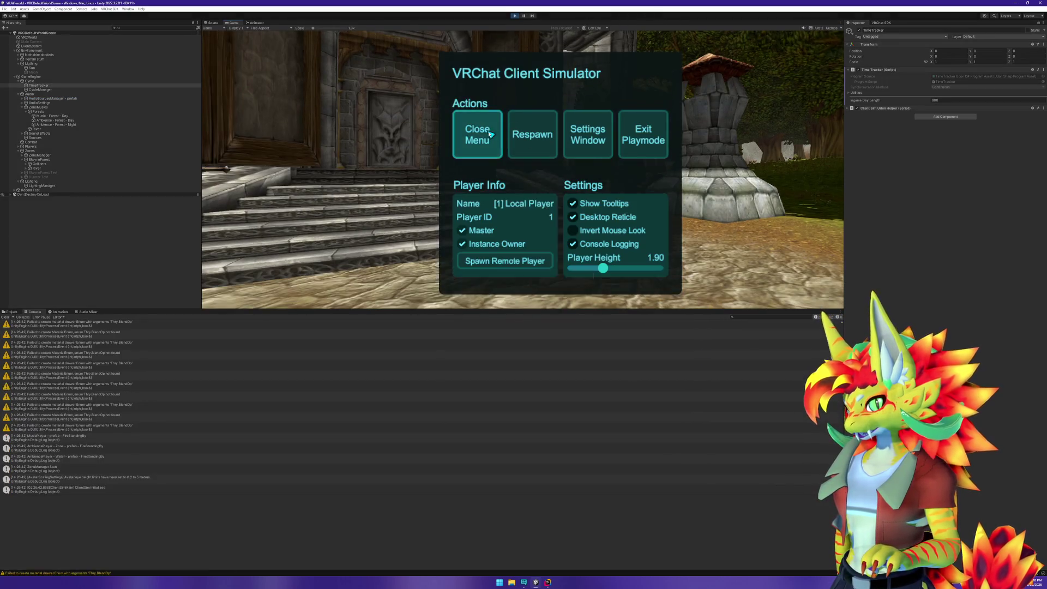
{"action": "left_click", "coordinate": [491, 139]}
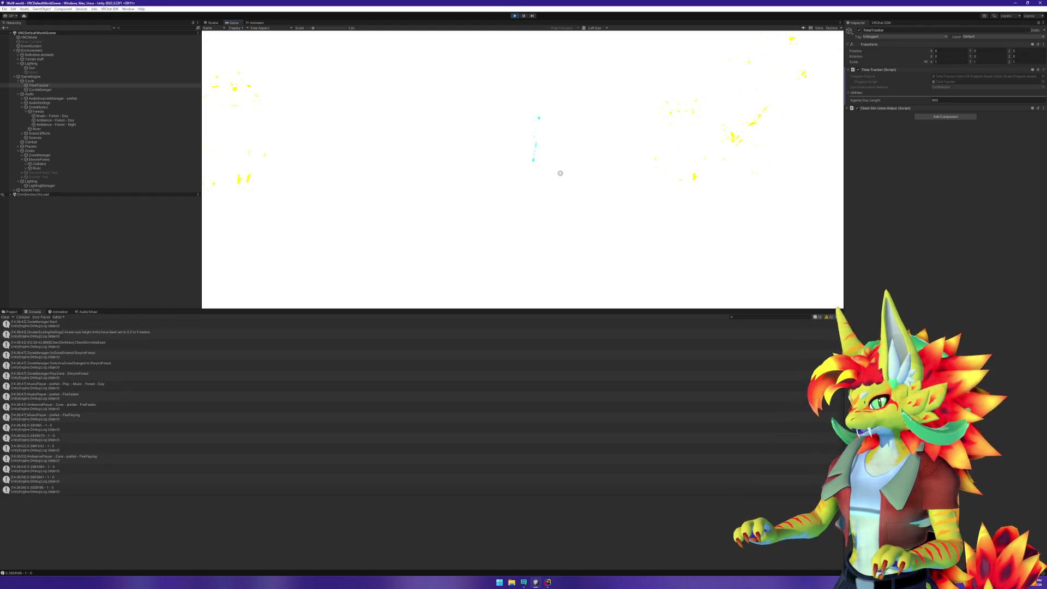
Stop play mode and return to the Rider code editor.
{"action": "key", "text": "super"}
{"action": "left_click", "coordinate": [514, 15]}
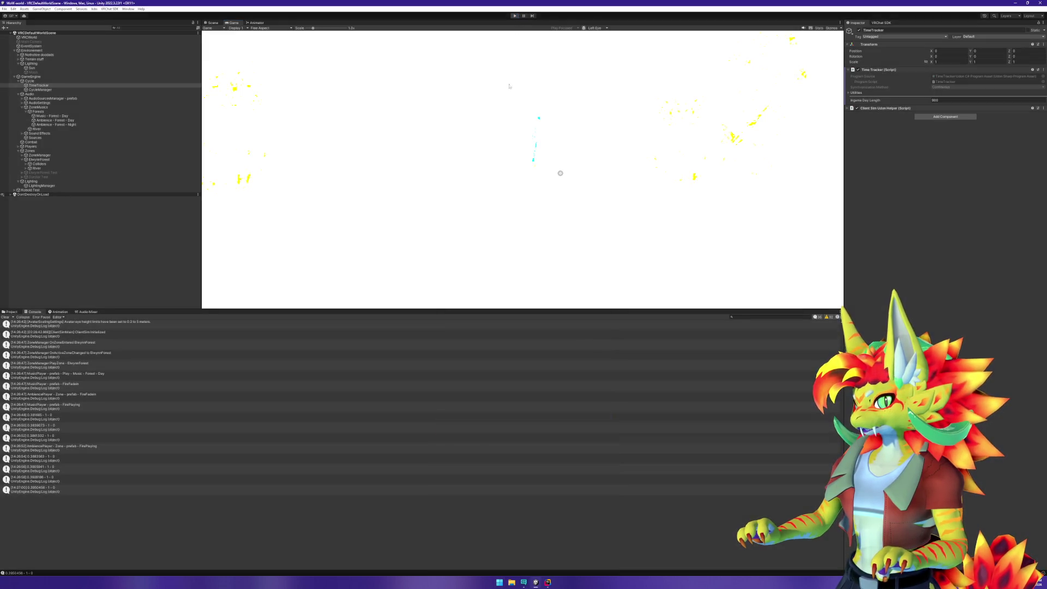
{"action": "key", "text": "alt+Tab"}
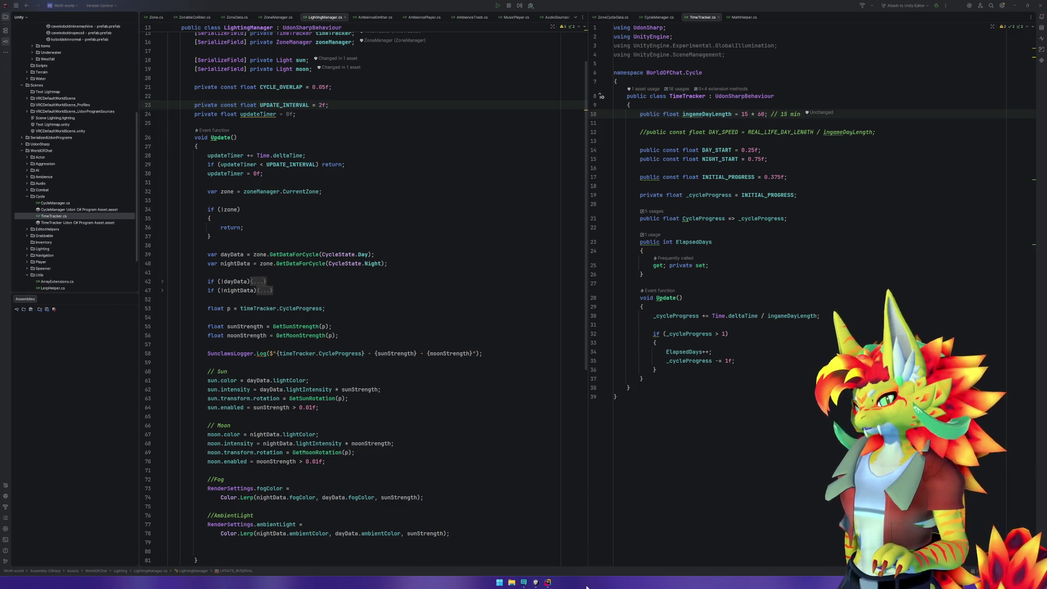
{"action": "left_click", "coordinate": [537, 583]}
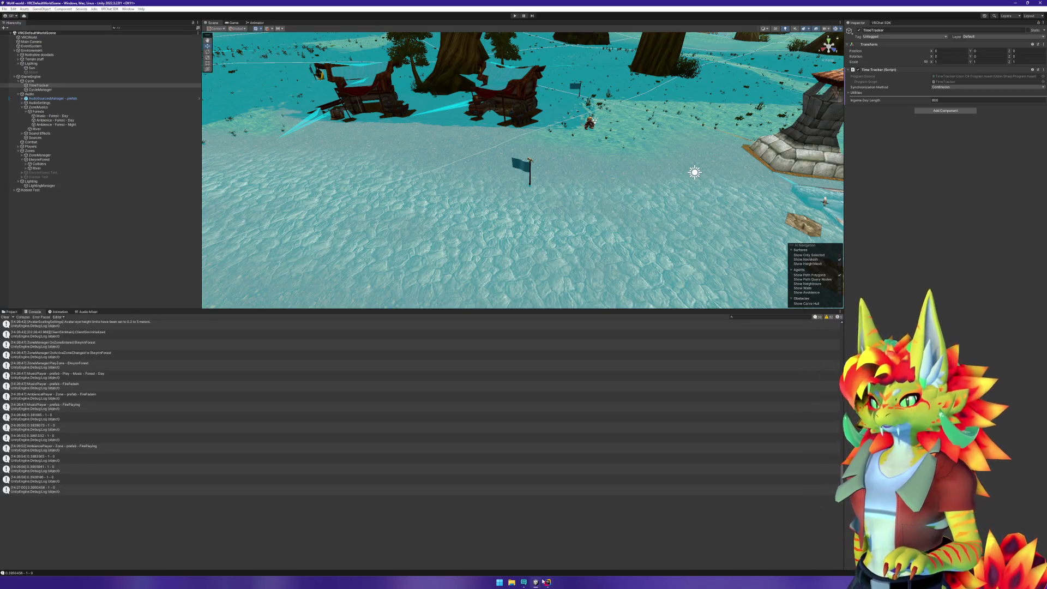
{"action": "mouse_move", "coordinate": [543, 580]}
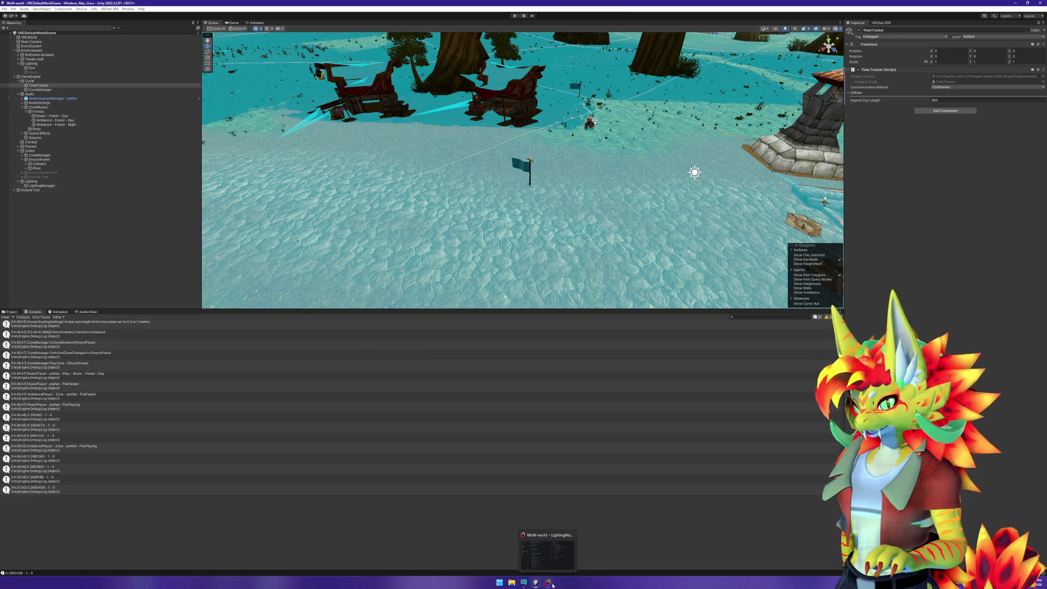
{"action": "left_click", "coordinate": [552, 583]}
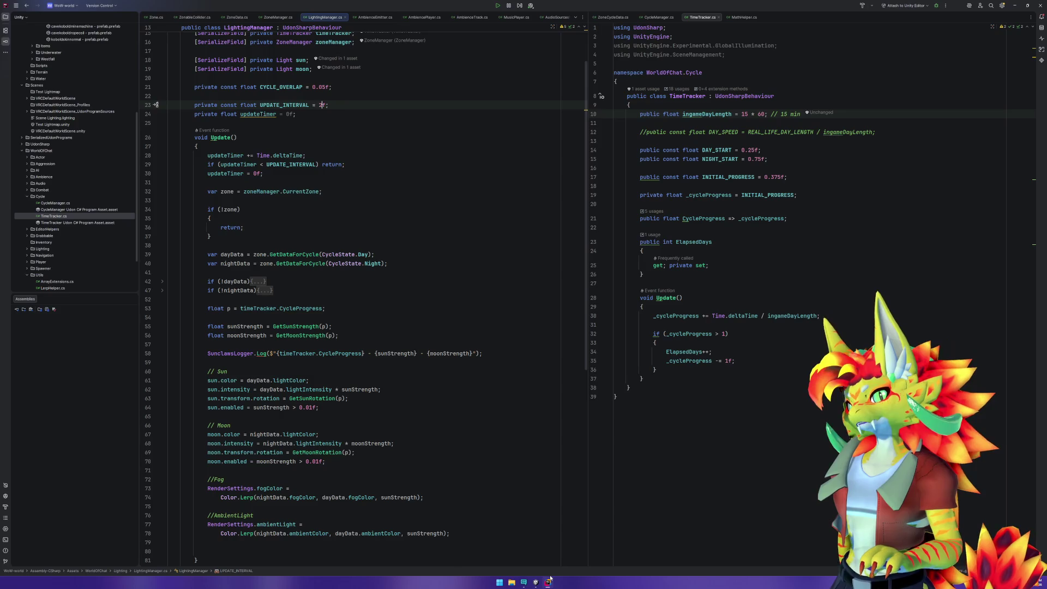
{"action": "left_click", "coordinate": [536, 584]}
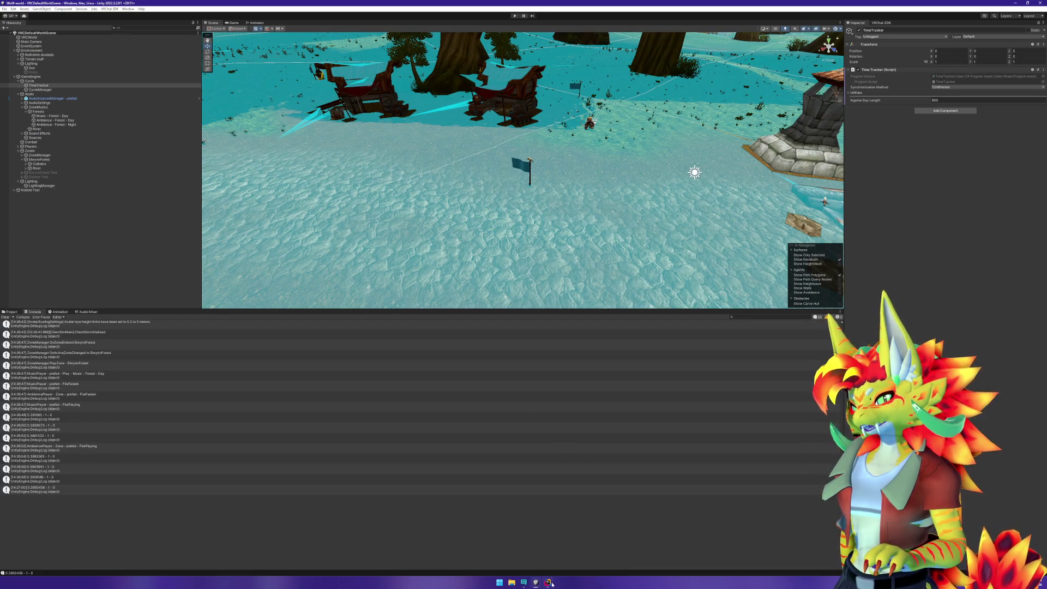
{"action": "left_click", "coordinate": [549, 582]}
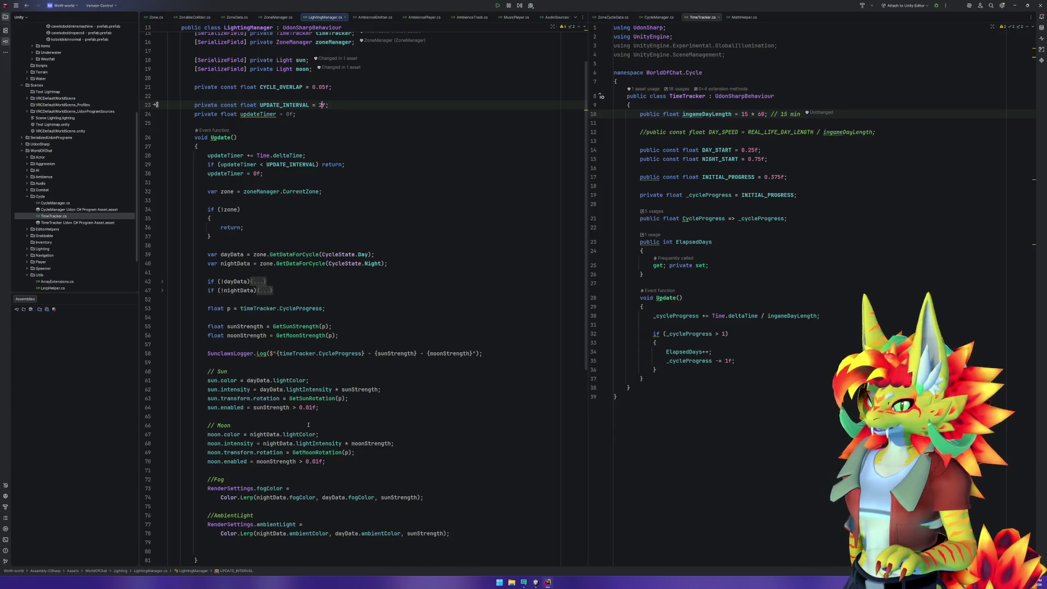
{"action": "left_click", "coordinate": [301, 389]}
{"action": "left_click", "coordinate": [316, 443]}
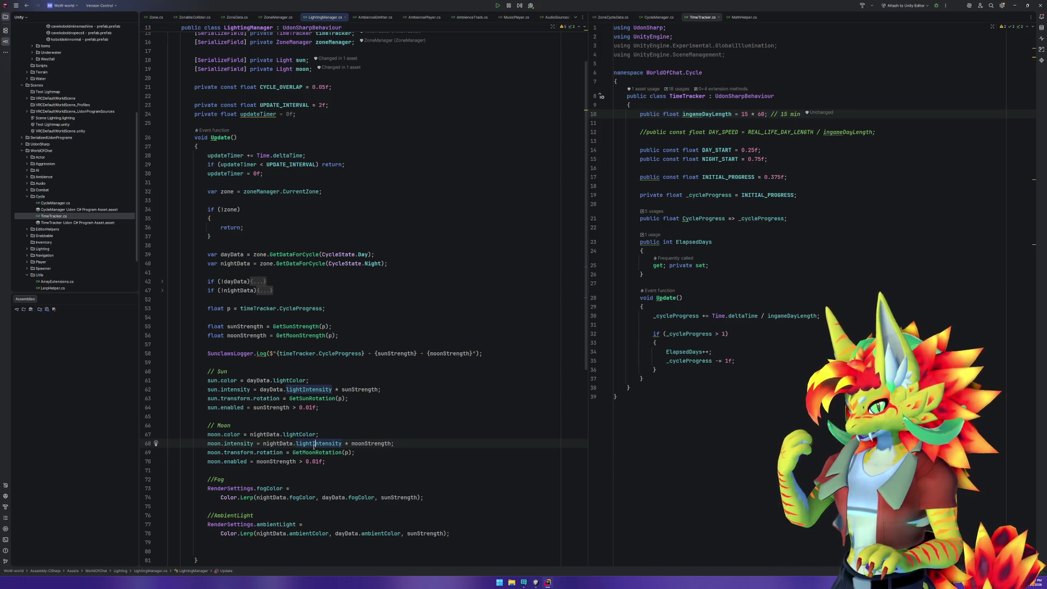
{"action": "left_click", "coordinate": [384, 534]}
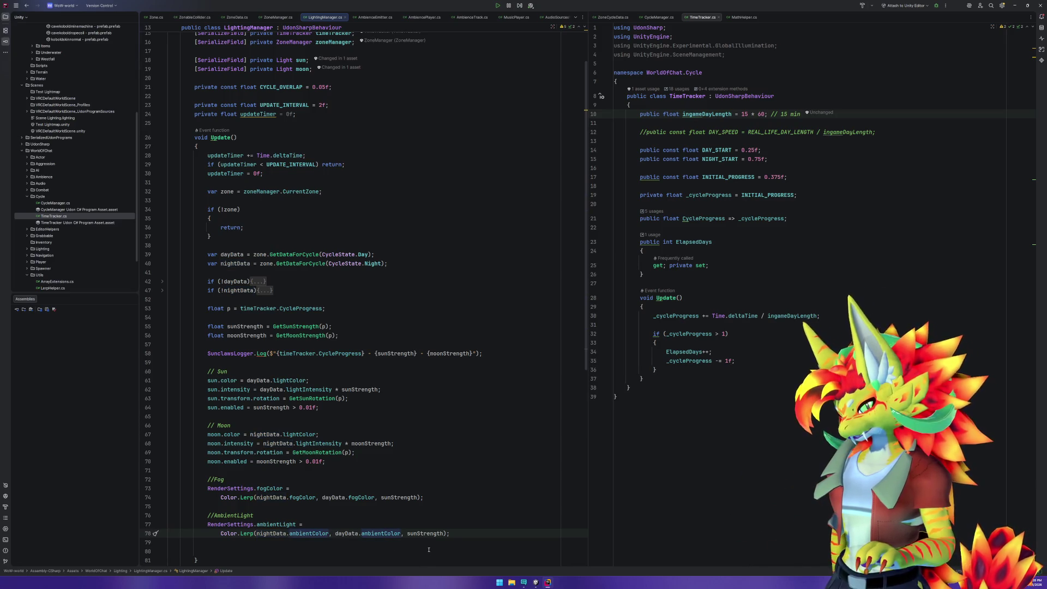
Duplicate the ambientColor declaration in ZoneCycleData and turn it into a float ambientIntensity field.
{"action": "key", "text": "F12"}
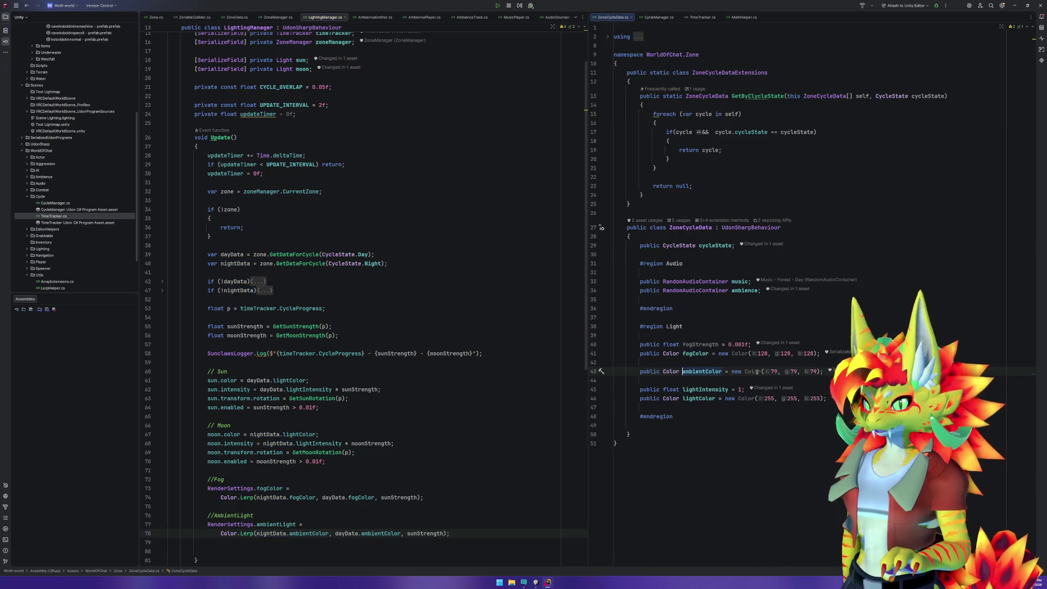
{"action": "key", "text": "ctrl+d"}
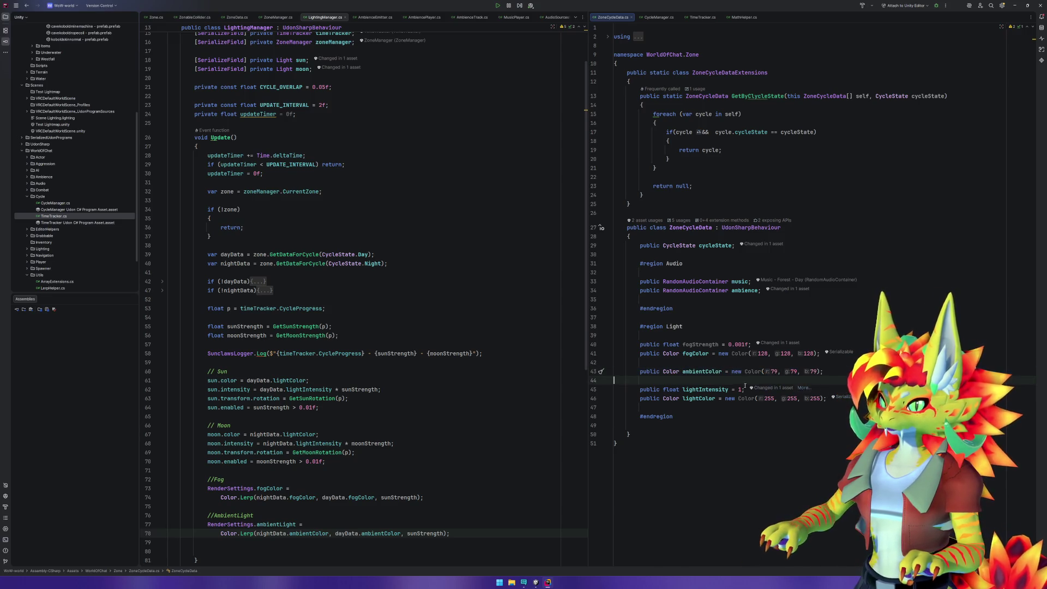
{"action": "left_click", "coordinate": [706, 380]}
{"action": "left_click", "coordinate": [722, 380]}
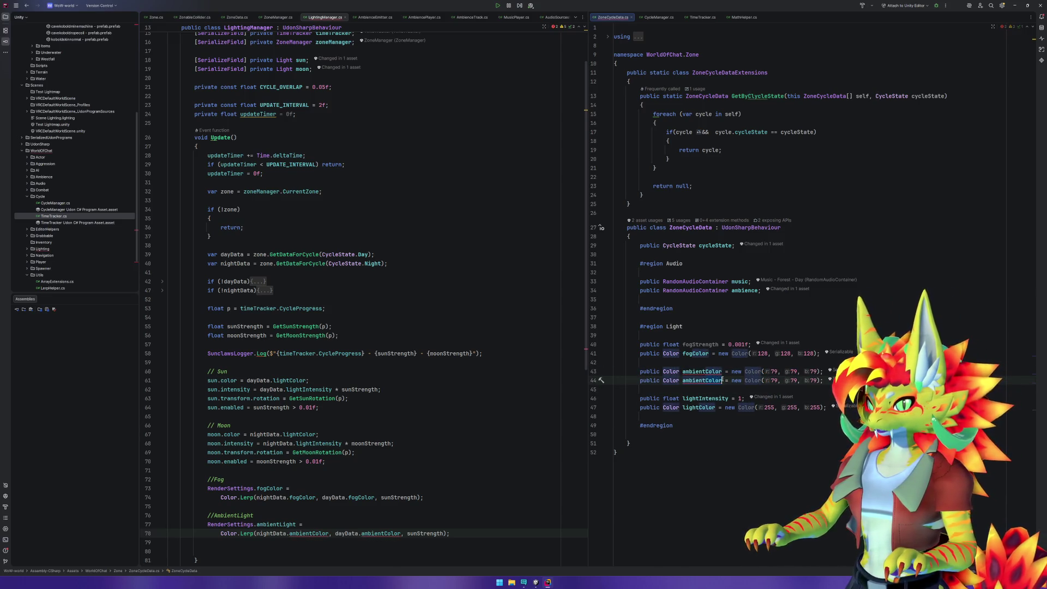
{"action": "key", "text": "BackSpace"}
{"action": "key", "text": "BackSpace"}
{"action": "key", "text": "BackSpace"}
{"action": "type", "text": "Intensity"}
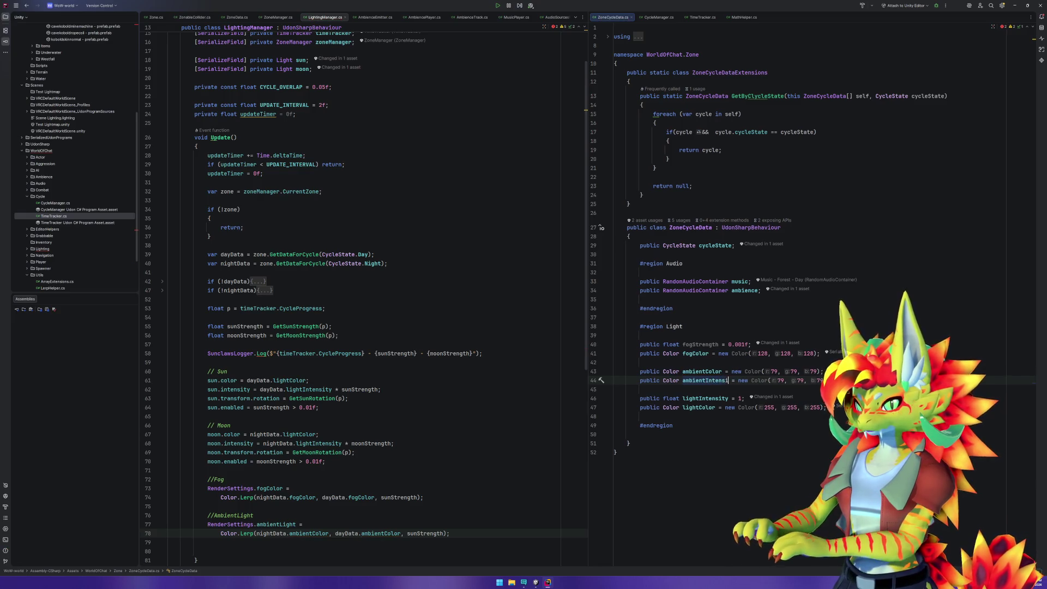
{"action": "left_click", "coordinate": [679, 380]}
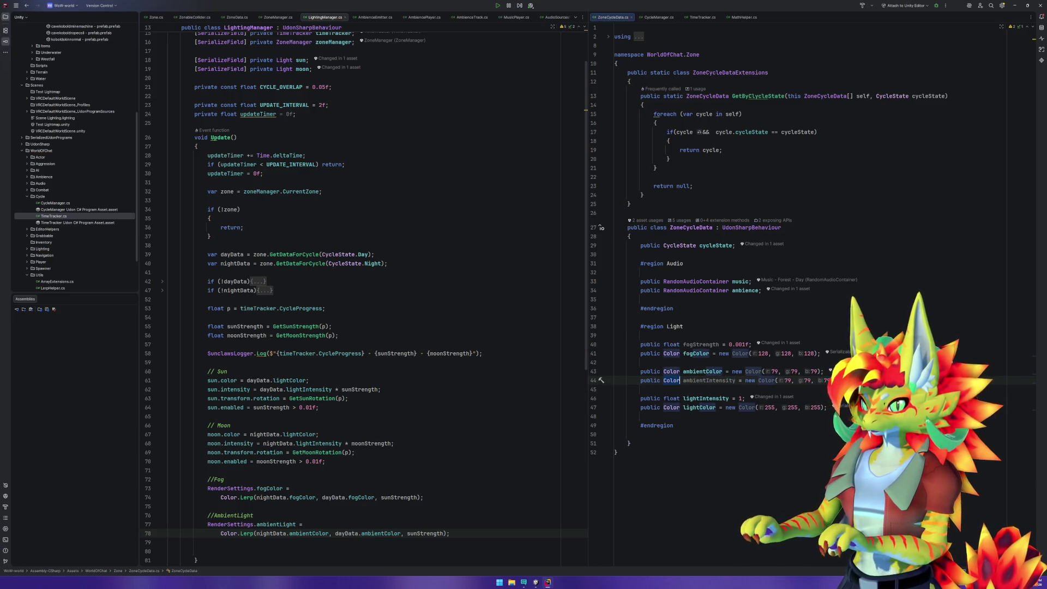
{"action": "key", "text": "BackSpace"}
{"action": "key", "text": "BackSpace"}
{"action": "key", "text": "BackSpace"}
{"action": "type", "text": "float"}
Move ambientIntensity above ambientColor and give it the value 0.1f.
{"action": "key", "text": "Escape"}
{"action": "key", "text": "ctrl+x"}
{"action": "key", "text": "Up"}
{"action": "key", "text": "ctrl+v"}
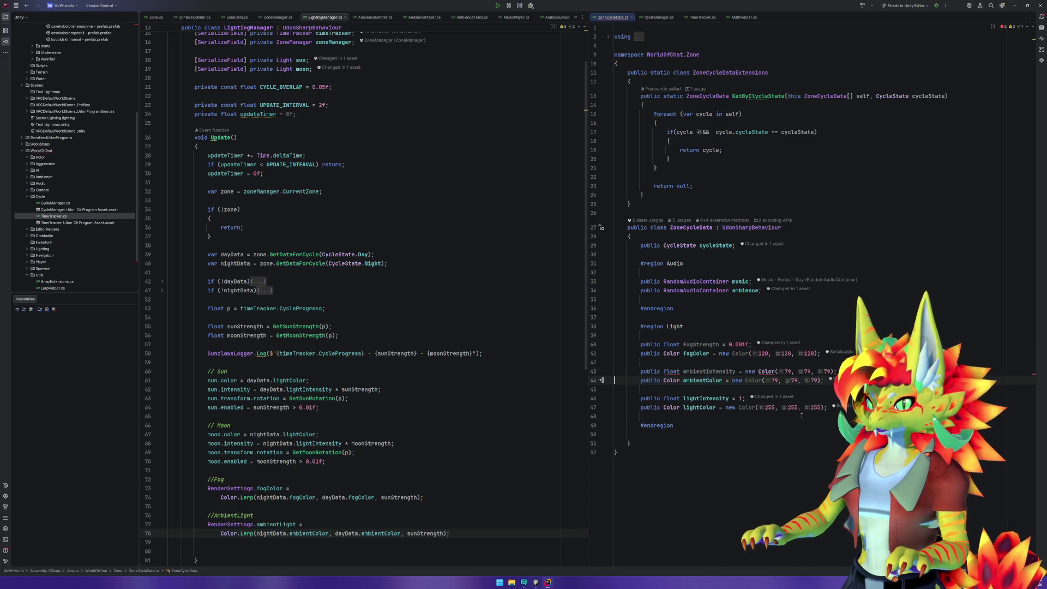
{"action": "left_click_drag", "start_coordinate": [746, 372], "coordinate": [830, 371]}
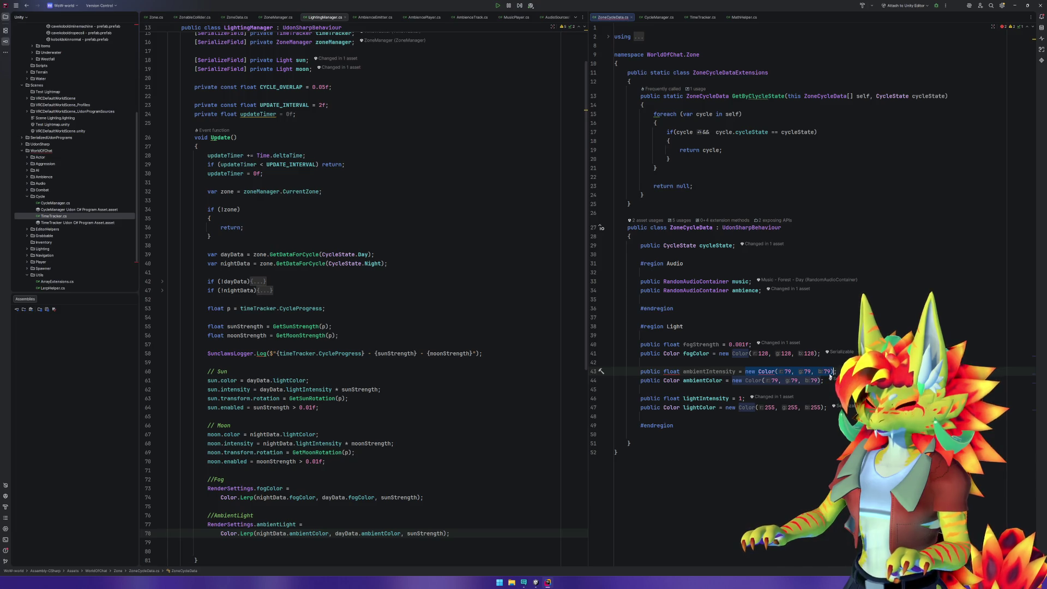
{"action": "type", "text": "0.1f"}
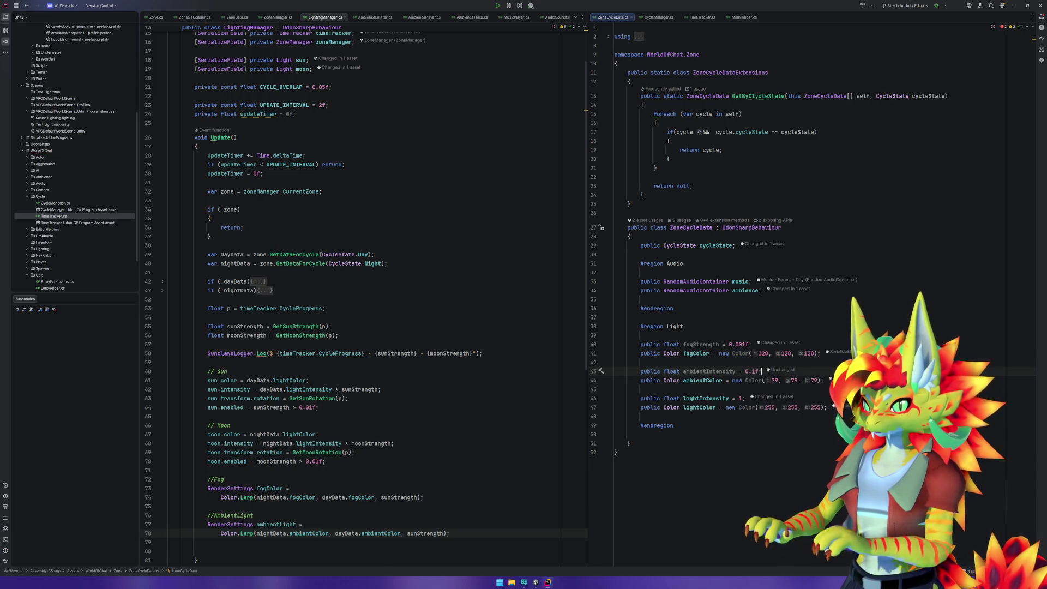
{"action": "left_click", "coordinate": [812, 489]}
{"action": "double_click", "coordinate": [707, 371]}
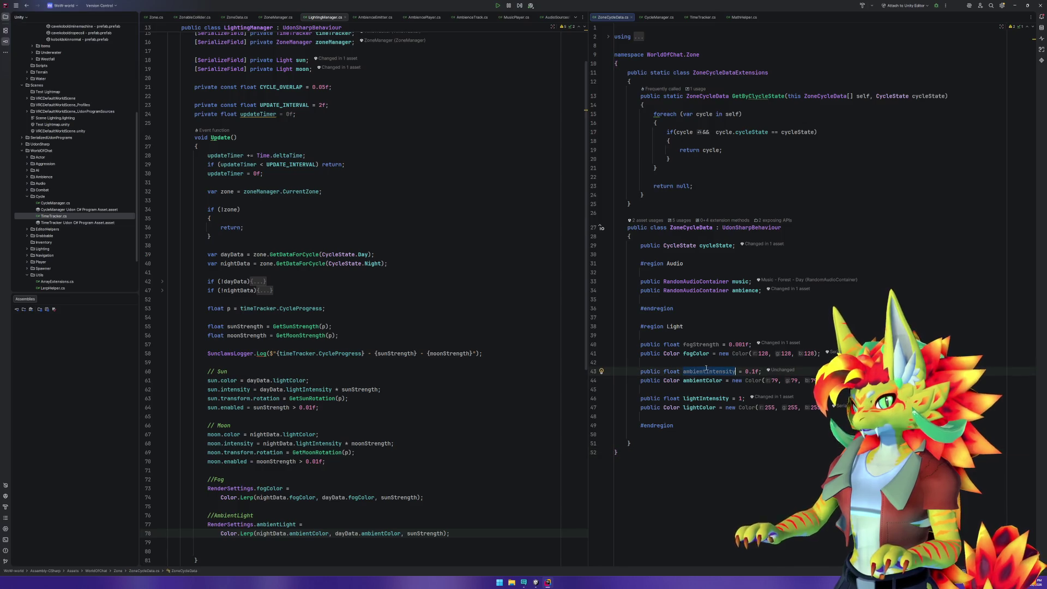
Multiply the night ambientColor in the ambient Lerp by nightData.ambientIntensity.
{"action": "left_click", "coordinate": [316, 498]}
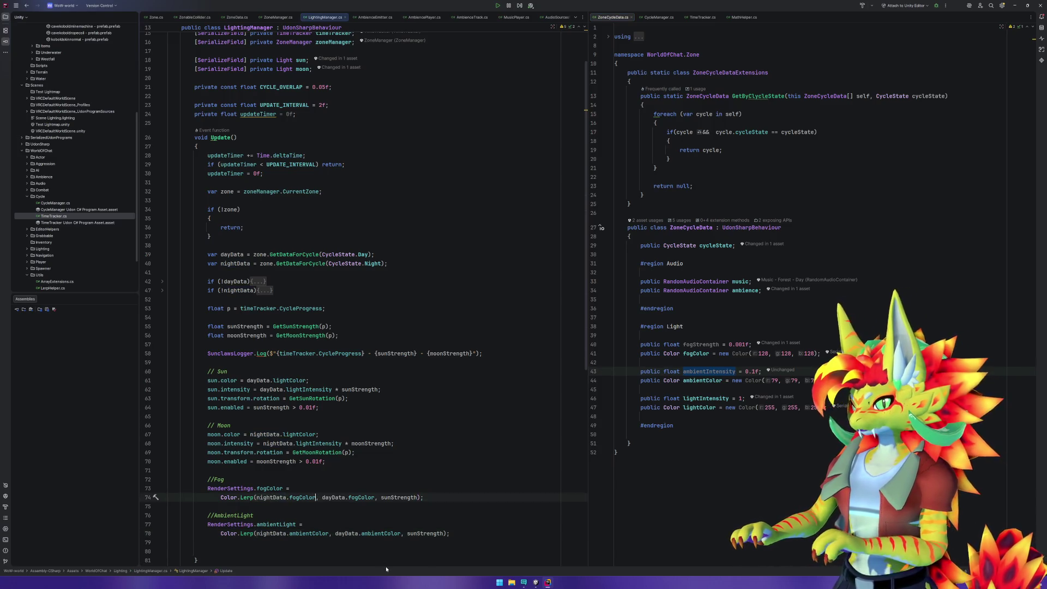
{"action": "type", "text": "* nightData"}
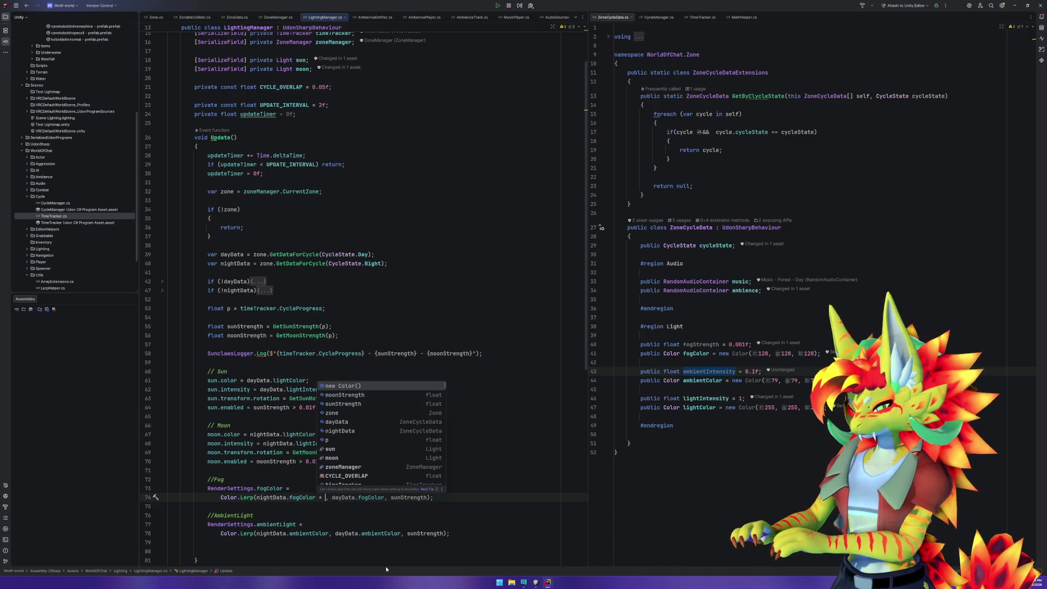
{"action": "type", "text": "."}
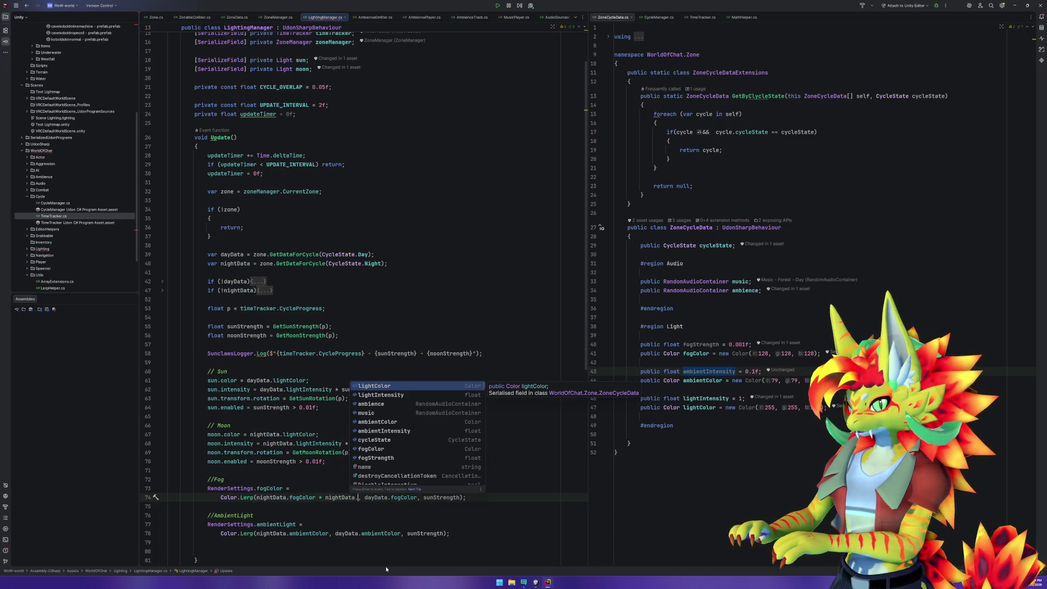
{"action": "key", "text": "BackSpace"}
{"action": "key", "text": "BackSpace"}
{"action": "key", "text": "BackSpace"}
{"action": "key", "text": "Down"}
{"action": "key", "text": "Down"}
{"action": "key", "text": "Down"}
{"action": "key", "text": "Down"}
{"action": "type", "text": "* a"}
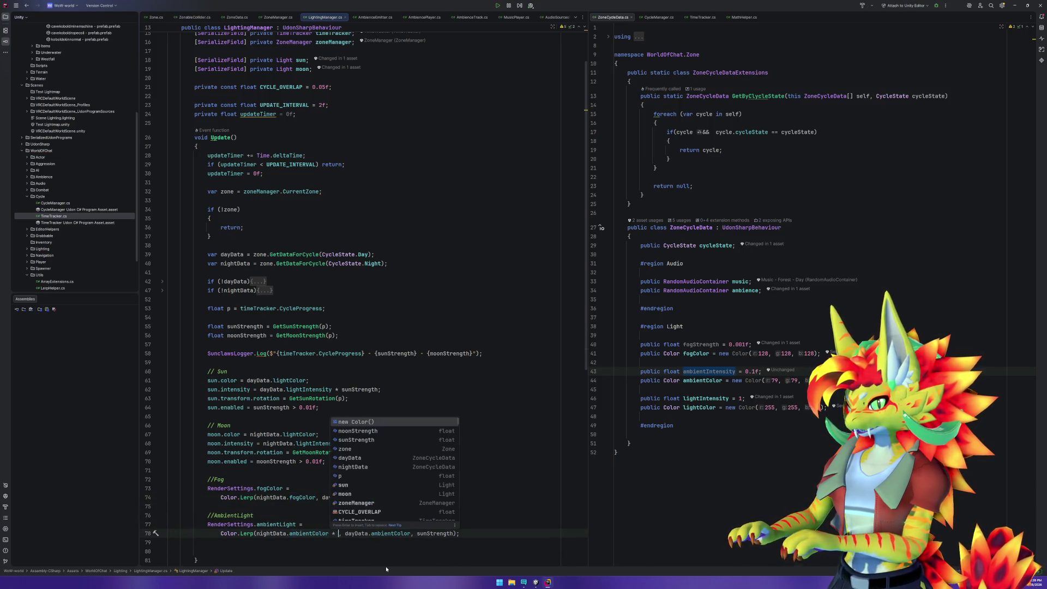
{"action": "key", "text": "BackSpace"}
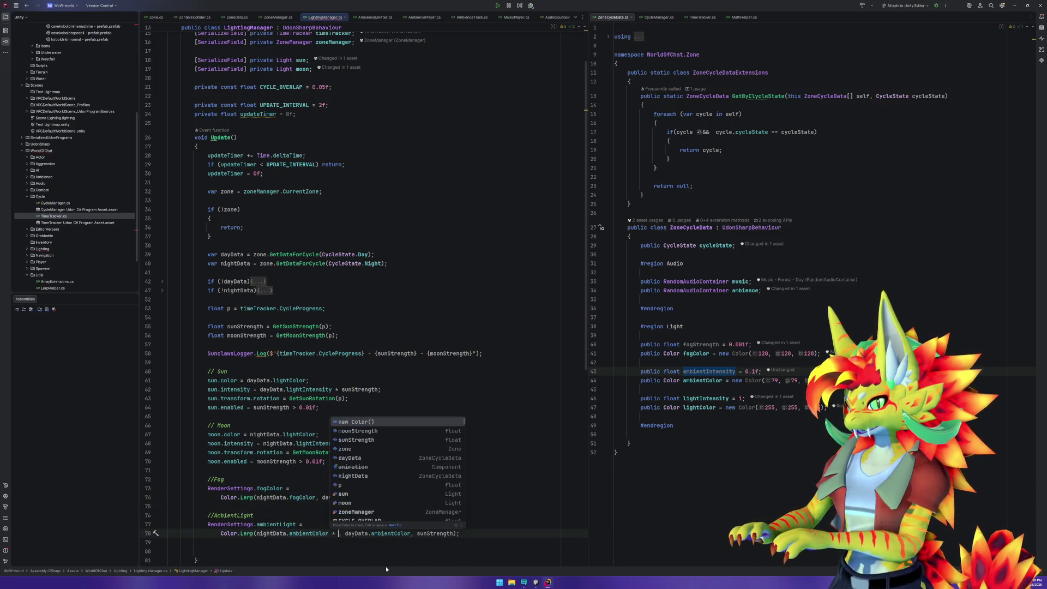
{"action": "type", "text": "nightData."}
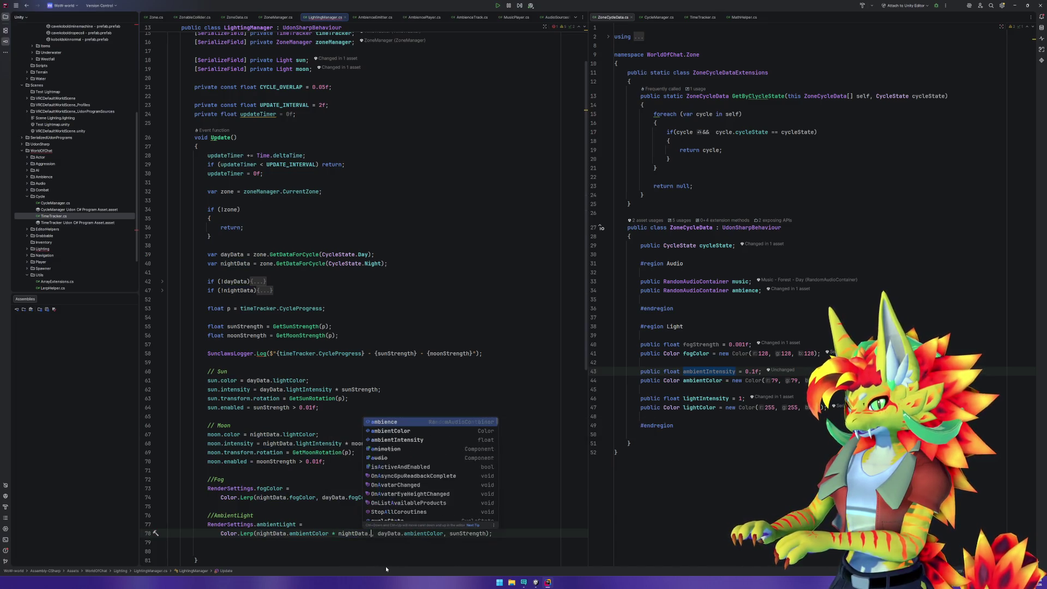
{"action": "key", "text": "Down"}
{"action": "key", "text": "Down"}
{"action": "key", "text": "Down"}
{"action": "key", "text": "Return"}
Multiply the day ambientColor by dayData.ambientIntensity.
{"action": "key", "text": "ctrl+Right"}
{"action": "key", "text": "ctrl+Right"}
{"action": "key", "text": "ctrl+Right"}
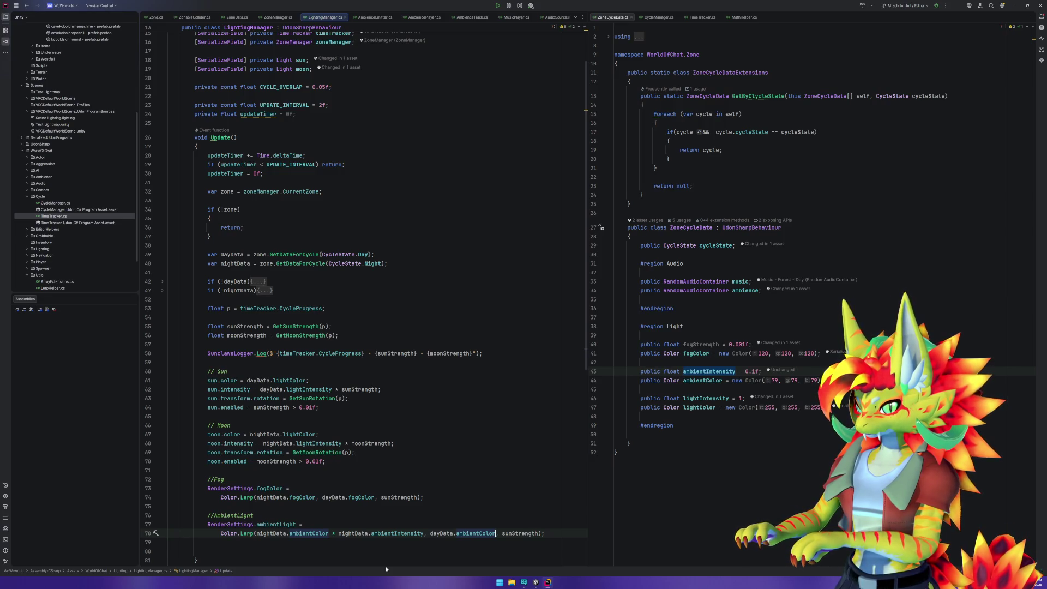
{"action": "type", "text": "* "}
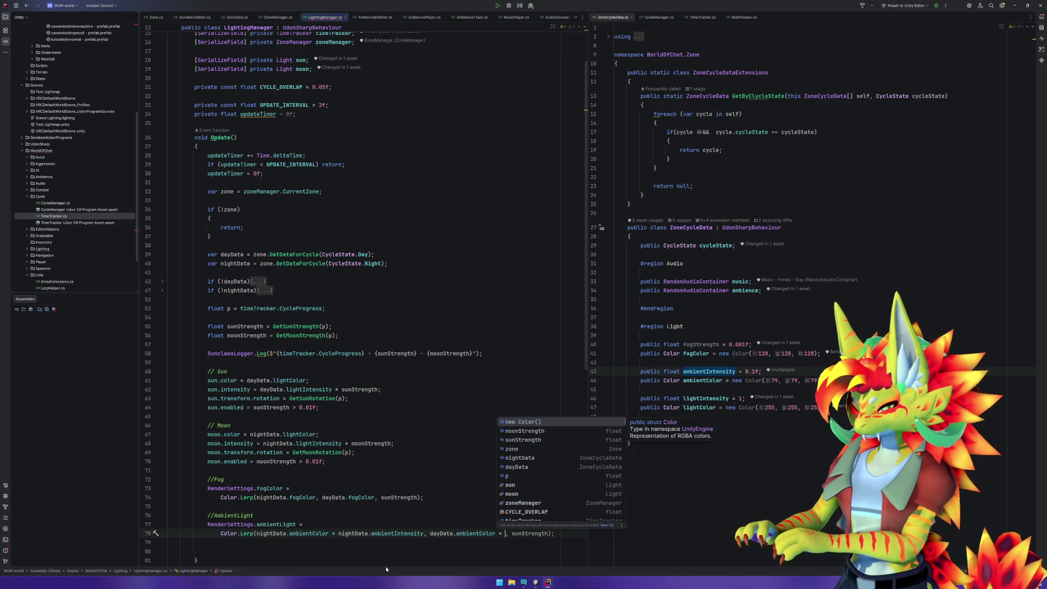
{"action": "type", "text": "day"}
{"action": "key", "text": "Return"}
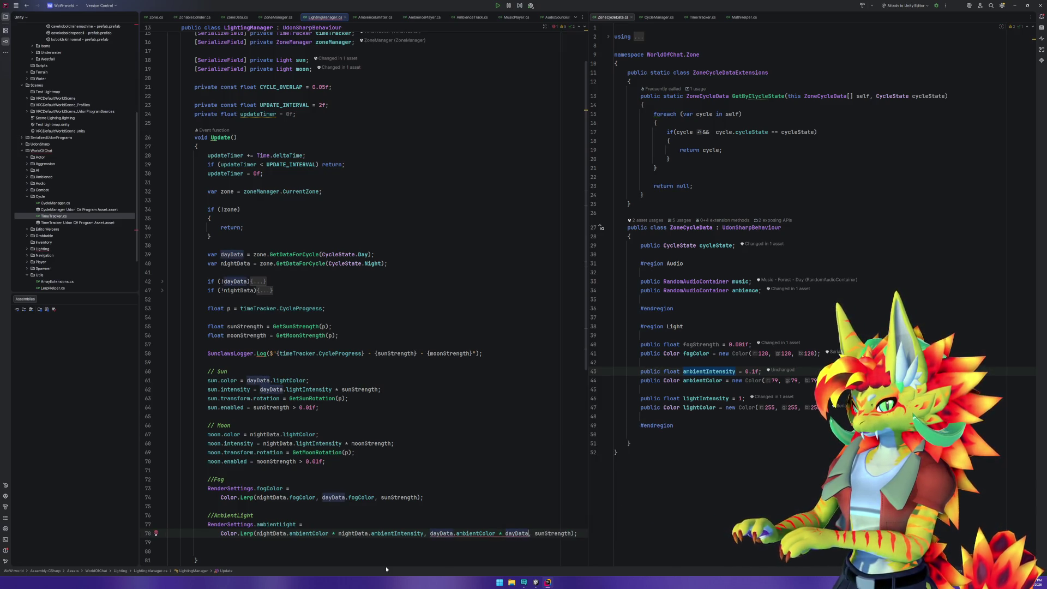
{"action": "type", "text": ".am"}
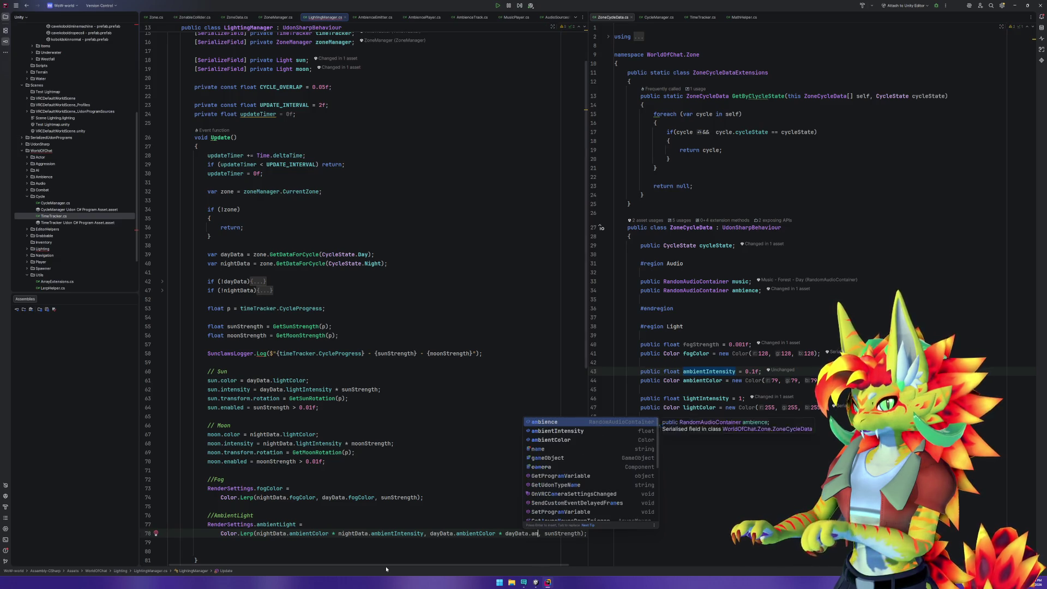
{"action": "key", "text": "Down"}
{"action": "key", "text": "Return"}
Reformat the Color.Lerp call so the dayData and sunStrength arguments sit on their own lines.
{"action": "key", "text": "ctrl+alt+l"}
{"action": "left_click_drag", "start_coordinate": [234, 535], "coordinate": [301, 524]}
{"action": "type", "text": "="}
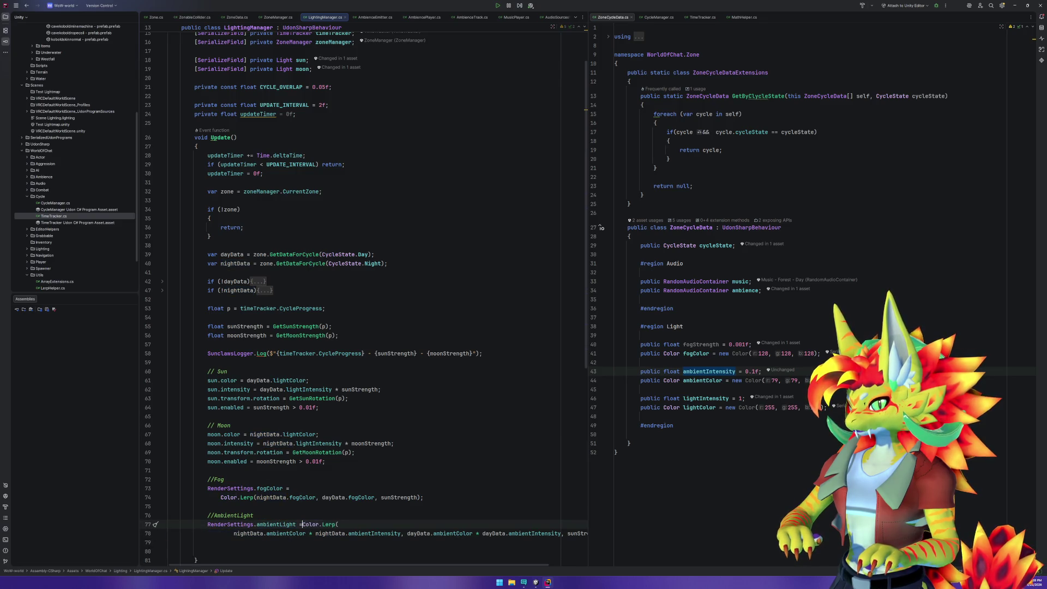
{"action": "left_click", "coordinate": [408, 533]}
{"action": "key", "text": "Return"}
{"action": "left_click", "coordinate": [393, 542]}
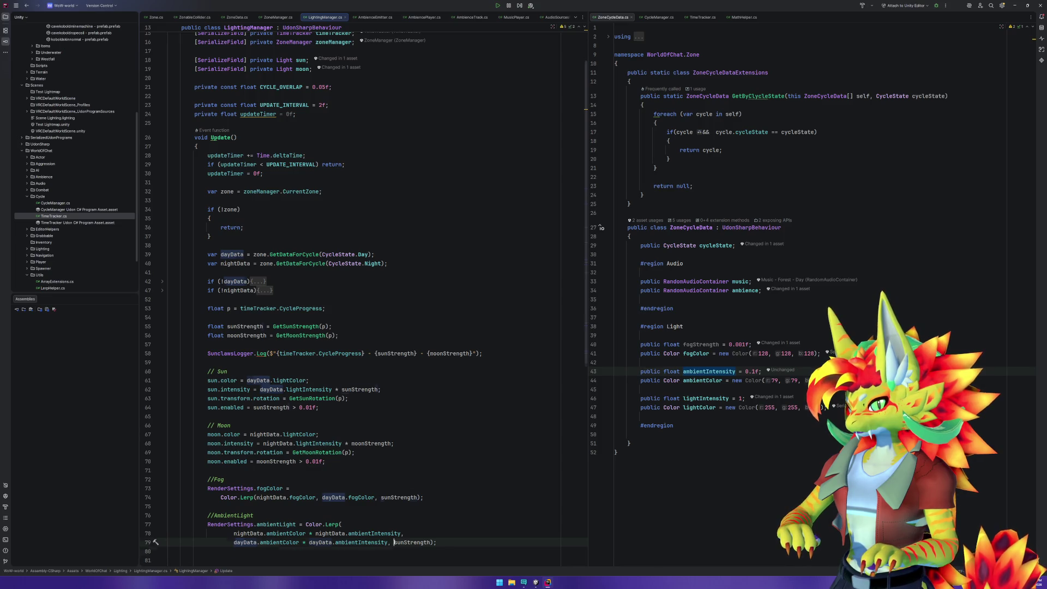
{"action": "key", "text": "Return"}
{"action": "left_click", "coordinate": [388, 507]}
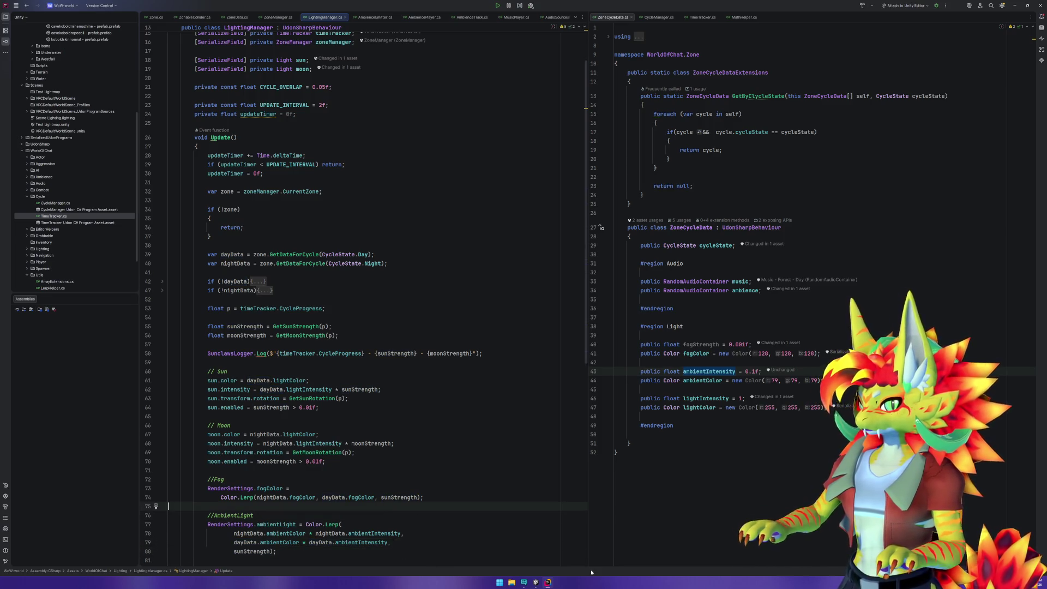
{"action": "left_click", "coordinate": [537, 582]}
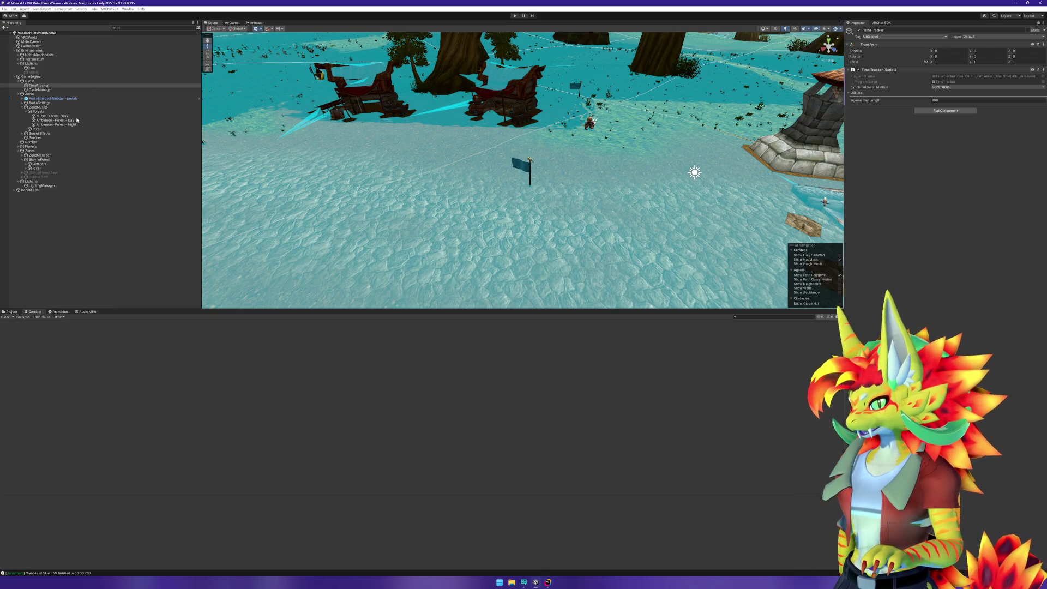
Enter play mode, dismiss the client simulator menu, and walk the player into the zone.
{"action": "left_click", "coordinate": [52, 158]}
{"action": "key", "text": "ctrl+p"}
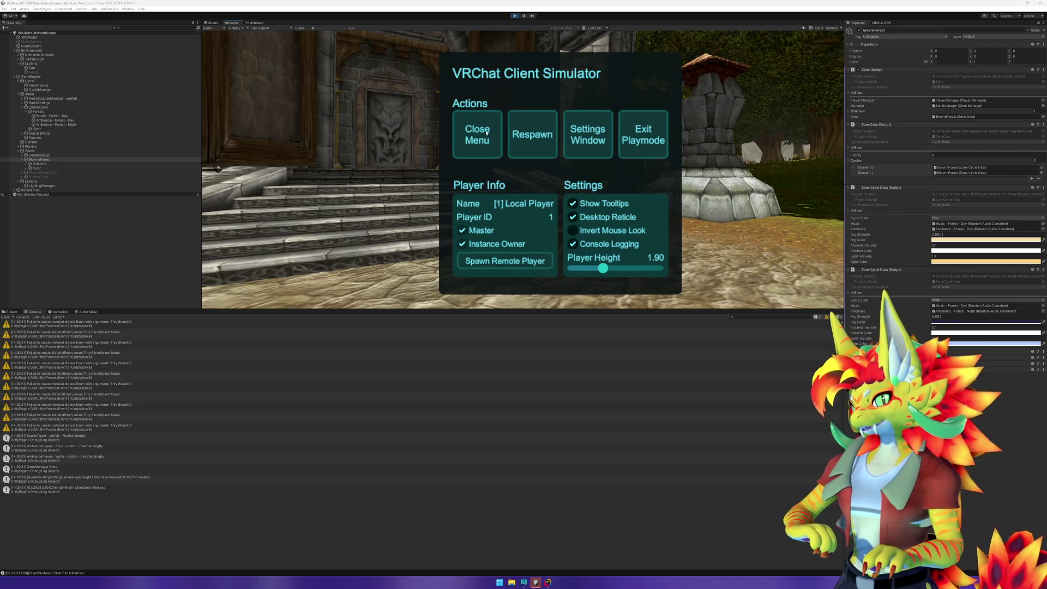
{"action": "left_click", "coordinate": [487, 132]}
{"action": "key", "text": "w"}
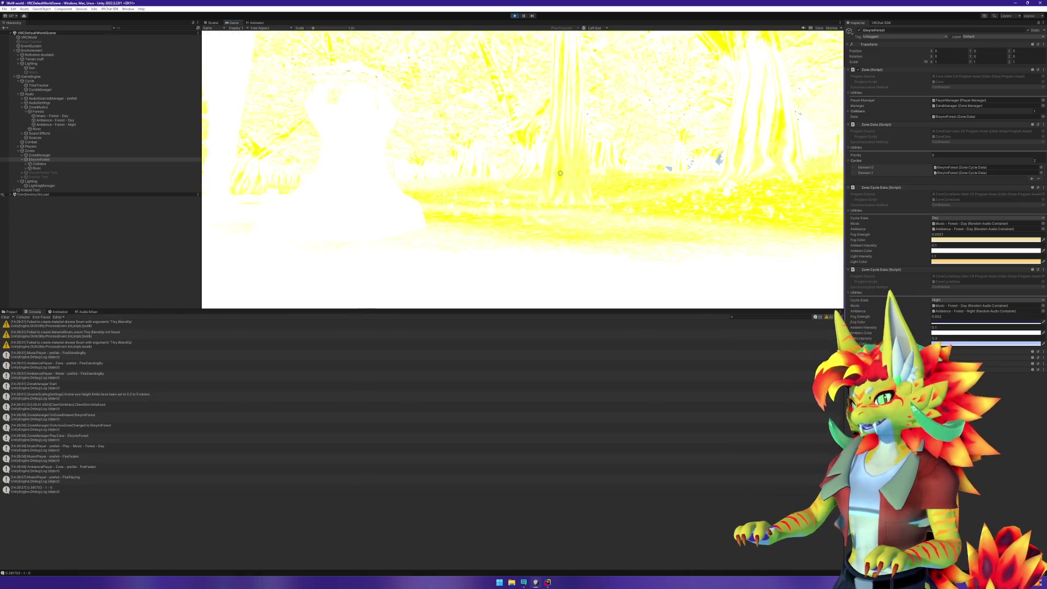
Inspect the ambient colour in the Lighting window's Environment settings, then close the picker.
{"action": "key", "text": "super"}
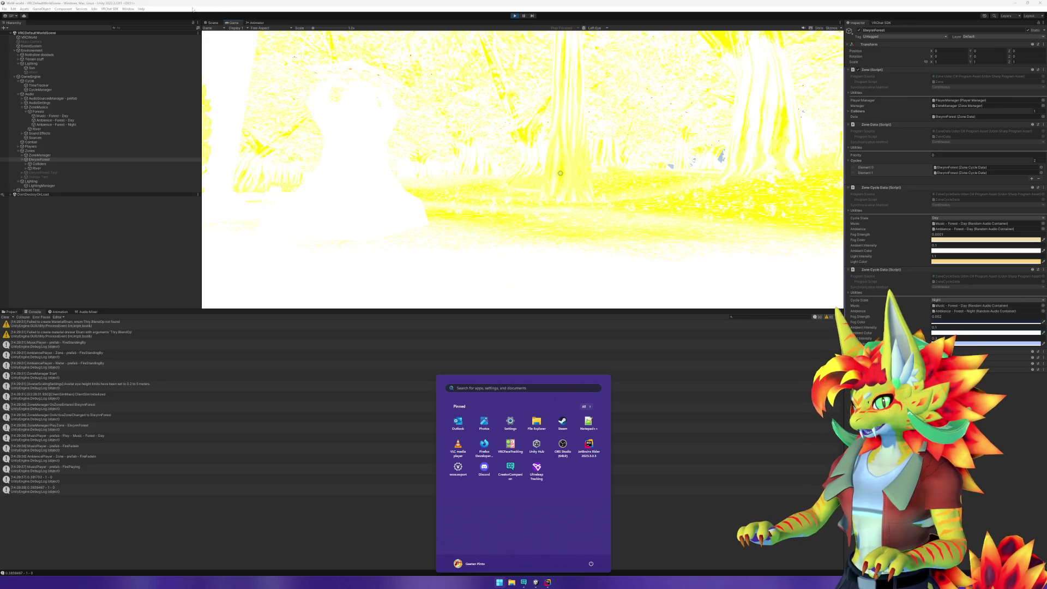
{"action": "left_click", "coordinate": [128, 8]}
{"action": "mouse_move", "coordinate": [164, 57]}
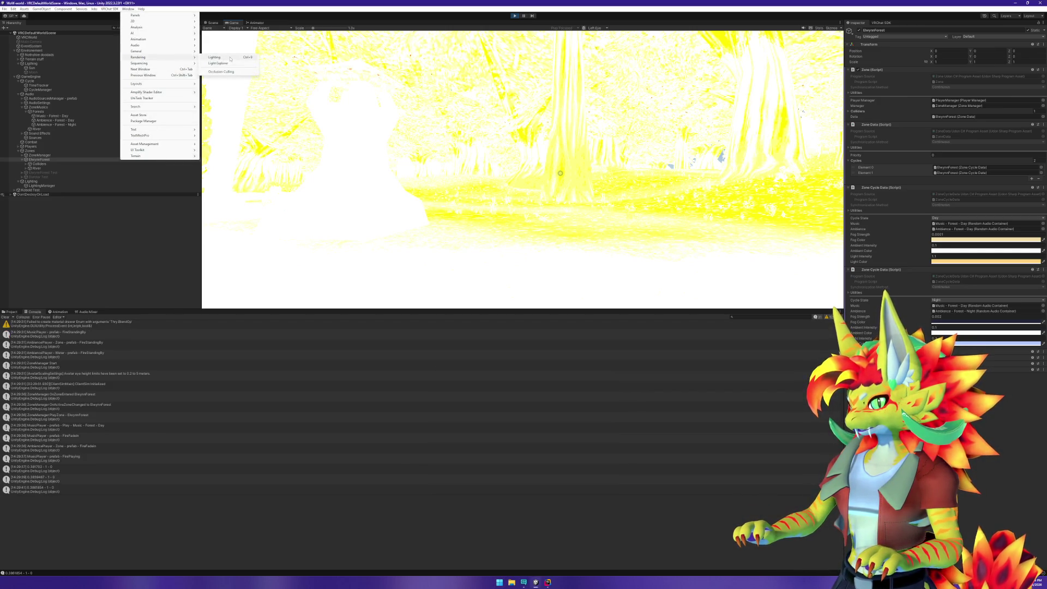
{"action": "left_click", "coordinate": [230, 58]}
{"action": "left_click", "coordinate": [513, 185]}
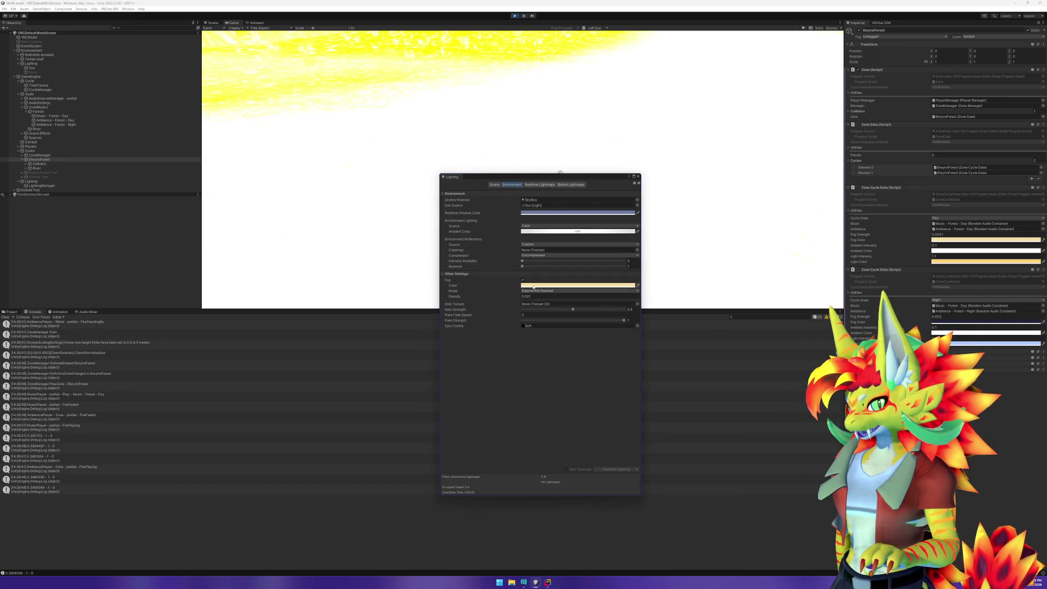
{"action": "left_click", "coordinate": [551, 232]}
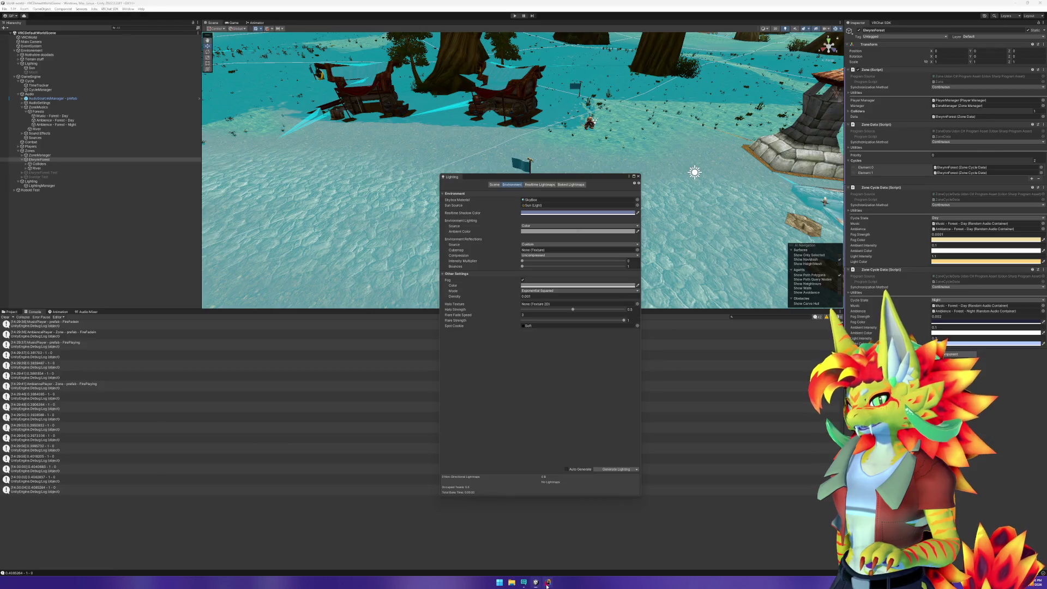
{"action": "left_click", "coordinate": [547, 582]}
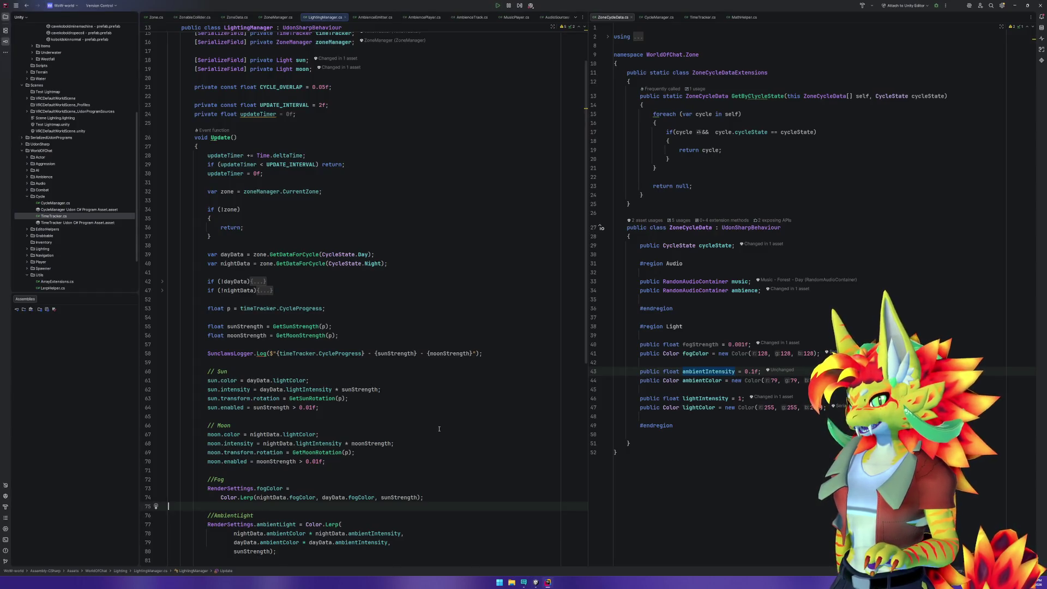
{"action": "scroll", "coordinate": [310, 463], "scroll_direction": "down", "scroll_amount": 3}
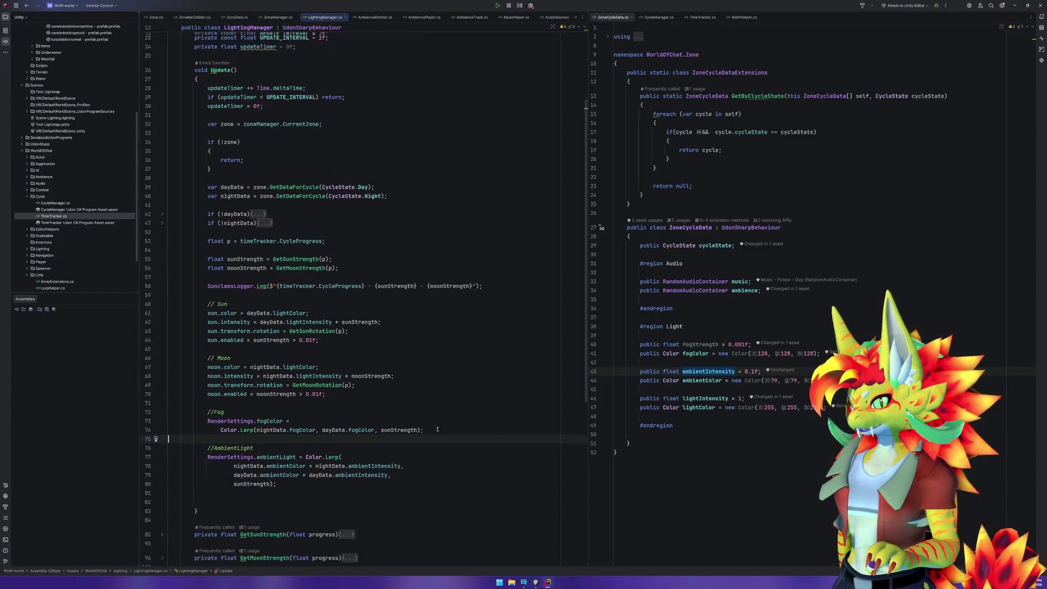
{"action": "key", "text": "alt+Tab"}
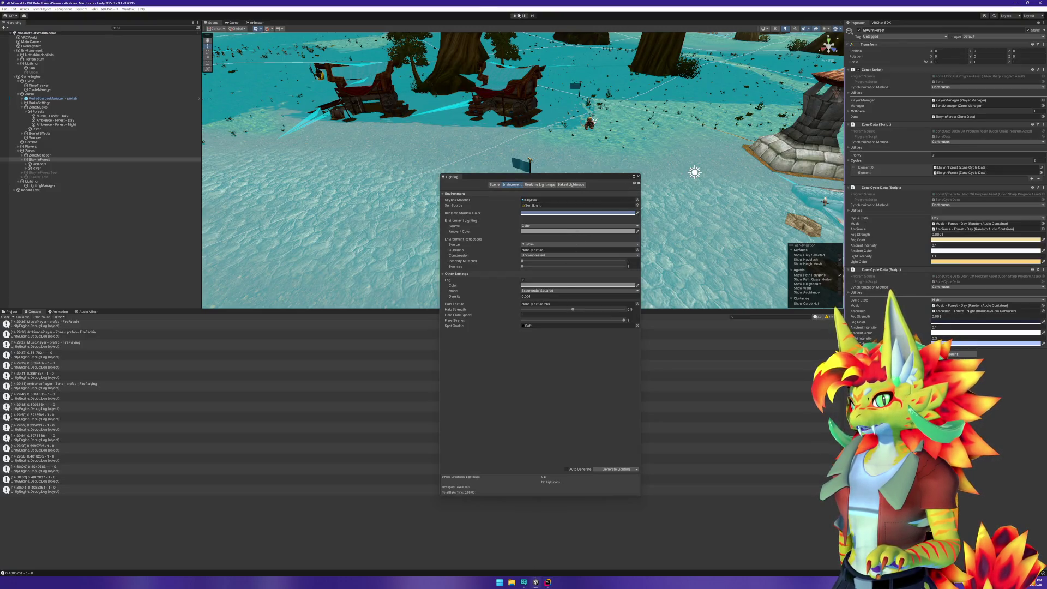
{"action": "left_click", "coordinate": [548, 583]}
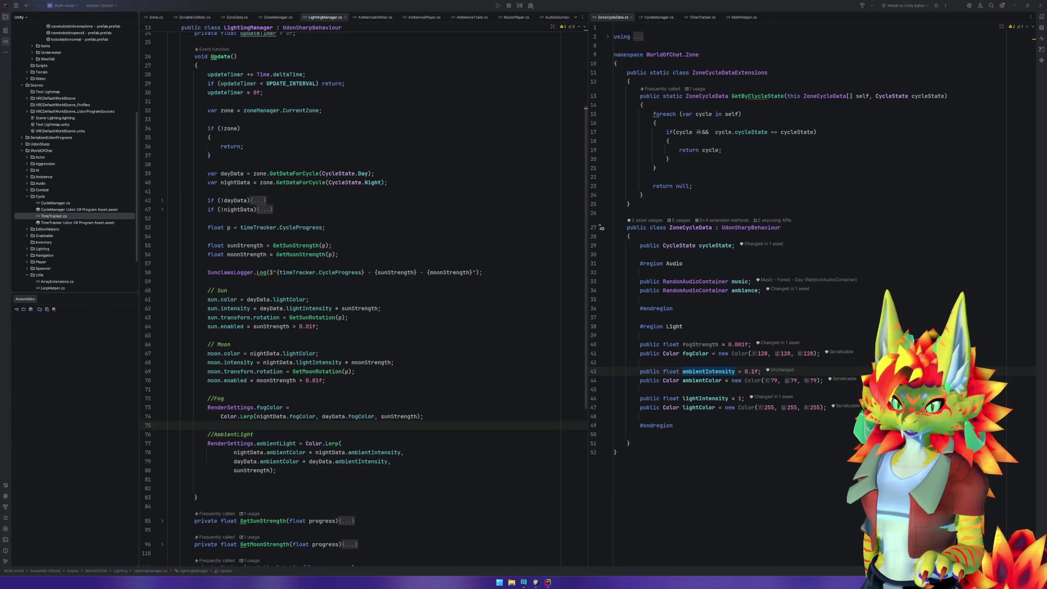
{"action": "left_click", "coordinate": [391, 416]}
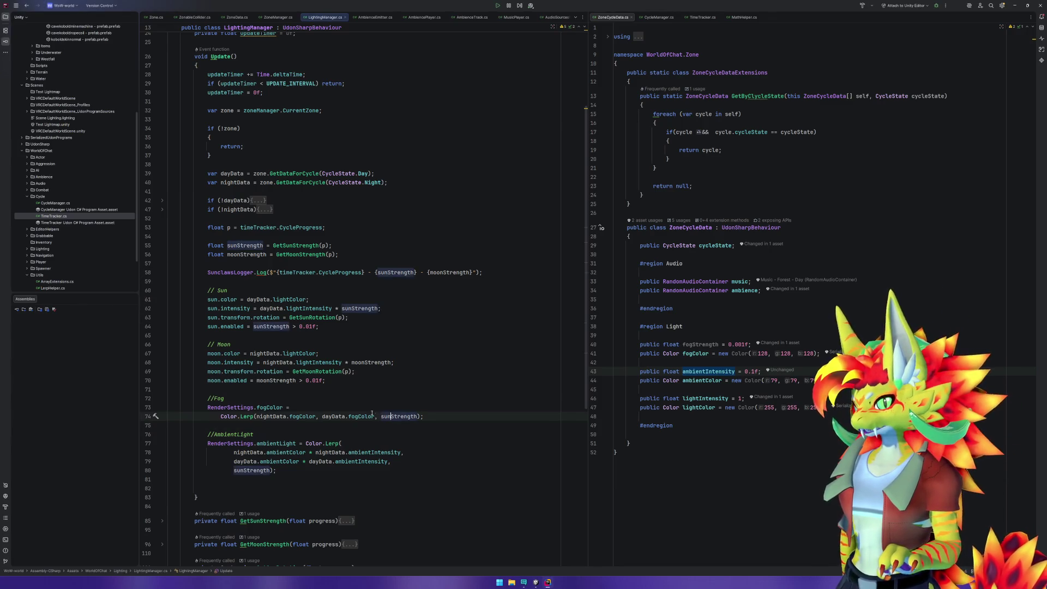
Comment out the ambient-light Lerp statement on lines 77–80 with // column edits.
{"action": "mouse_move", "coordinate": [330, 442]}
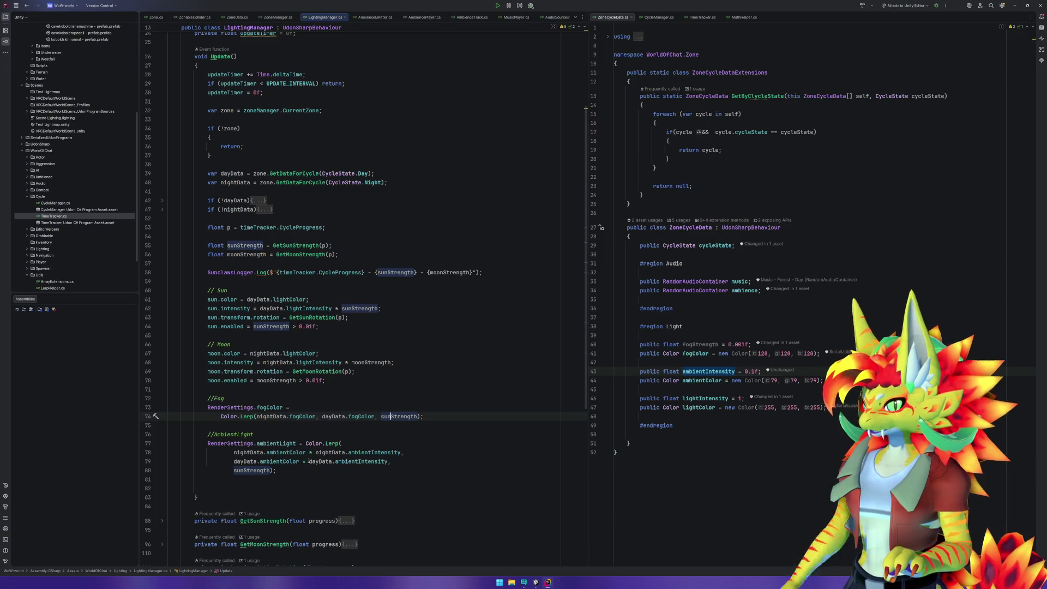
{"action": "left_click_drag", "start_coordinate": [307, 443], "coordinate": [314, 471]}
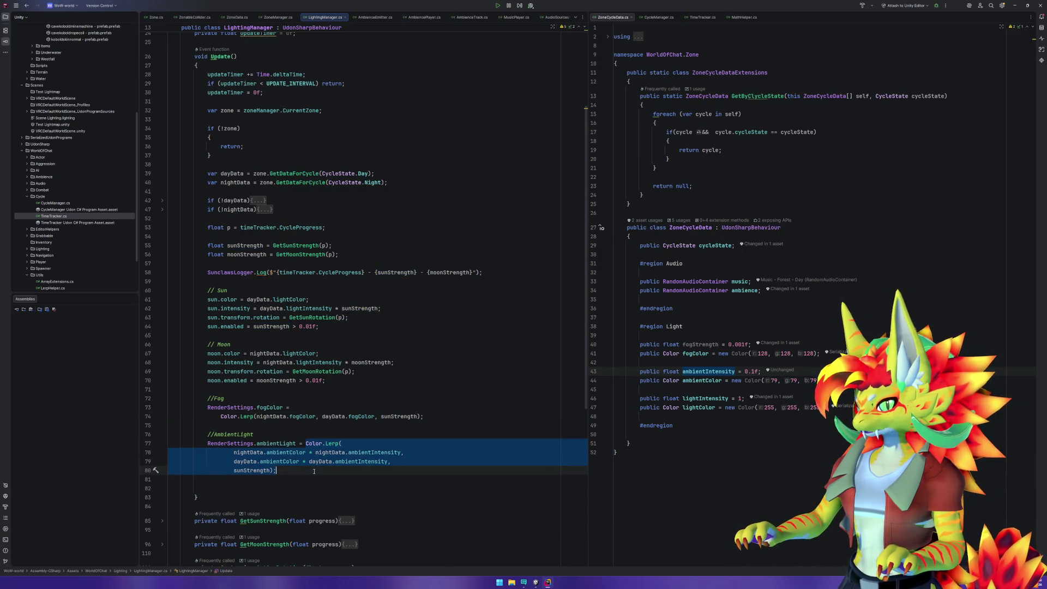
{"action": "left_click", "coordinate": [208, 444]}
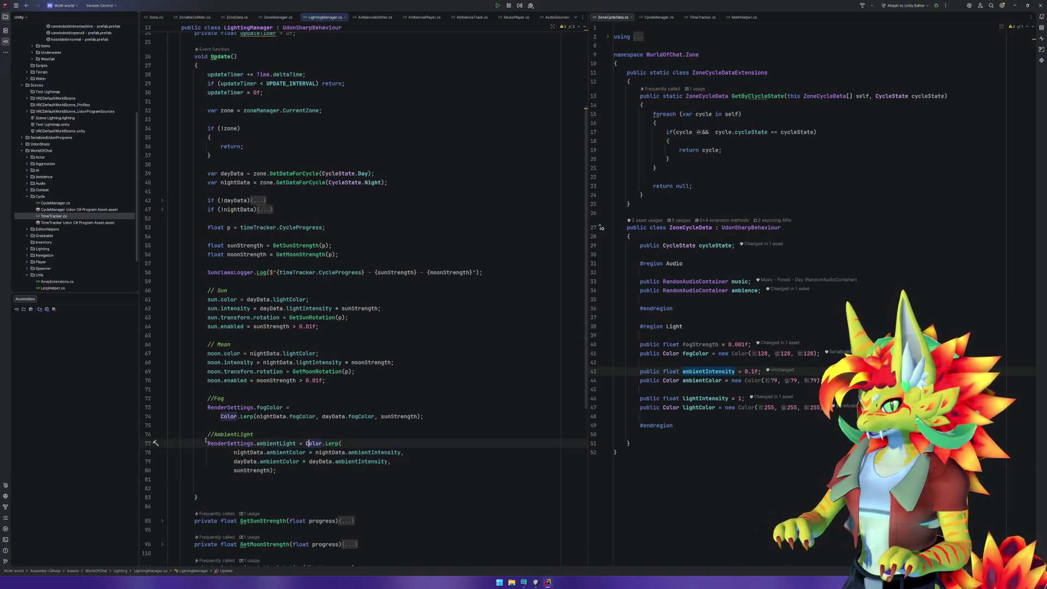
{"action": "left_click_drag", "start_coordinate": [208, 443], "coordinate": [208, 470]}
{"action": "type", "text": "//"}
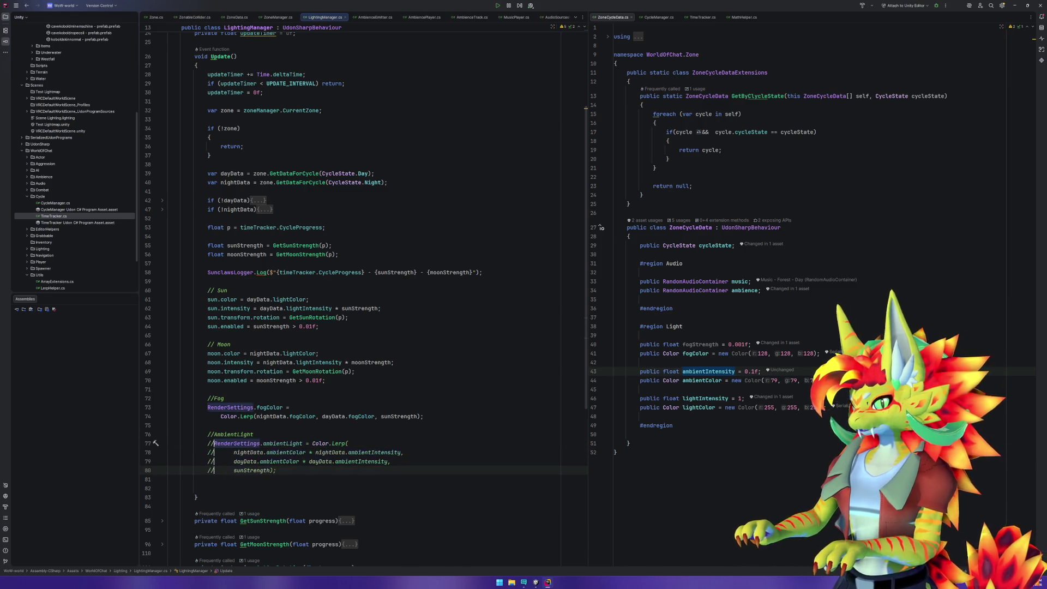
{"action": "left_click_drag", "start_coordinate": [214, 443], "coordinate": [303, 443]}
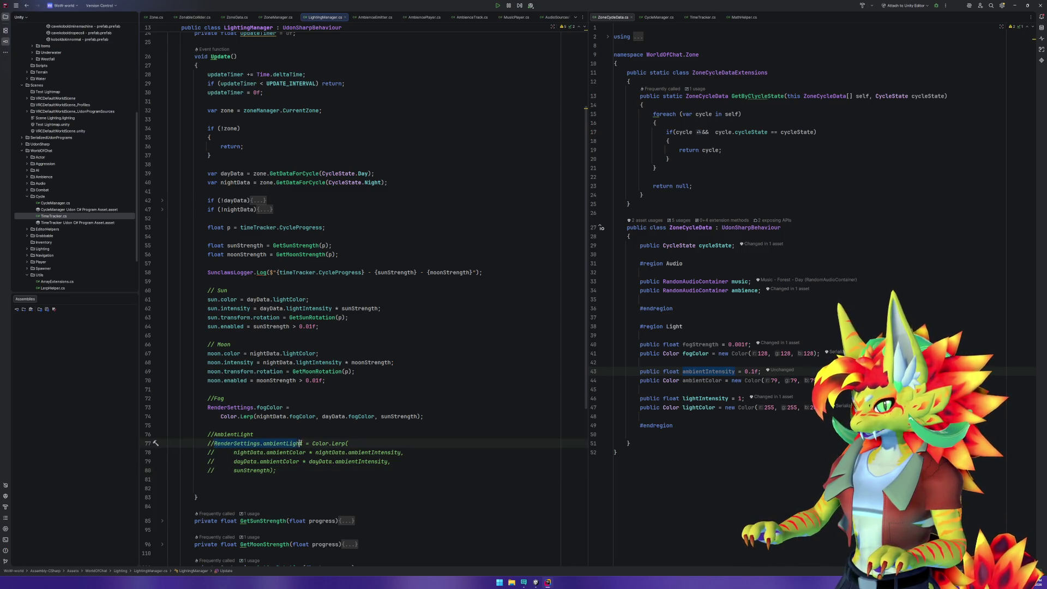
Add 'RenderSettings.ambientLight = dayData.ambientColor;' below the //AmbientLight comment.
{"action": "left_click", "coordinate": [298, 435]}
{"action": "key", "text": "Return"}
{"action": "key", "text": "Return"}
{"action": "key", "text": "Return"}
{"action": "key", "text": "Up"}
{"action": "type", "text": "RenderSettings.ambientLight = dayData.ambientColor;"}
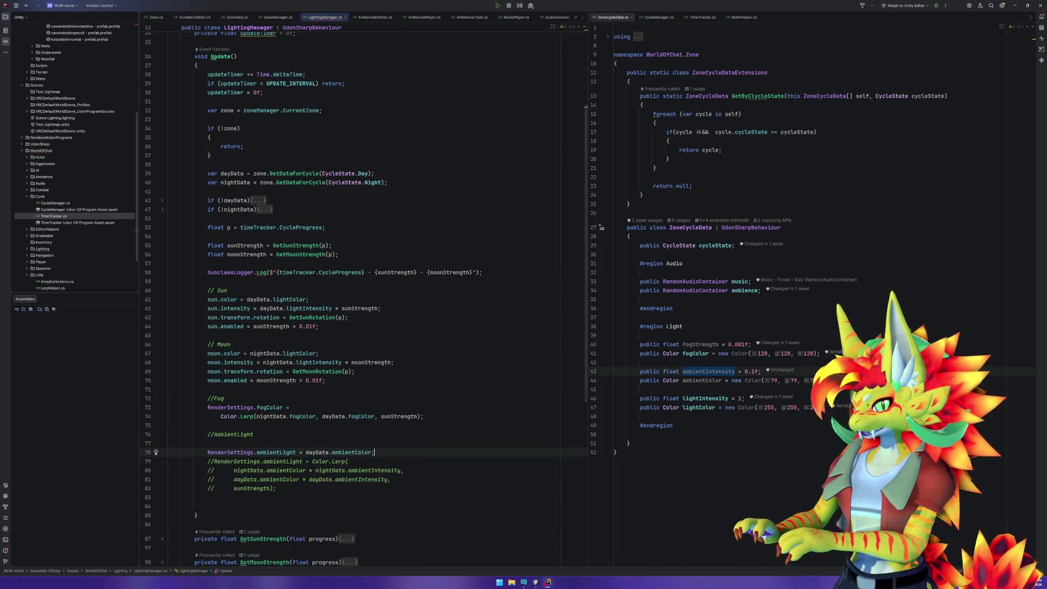
{"action": "left_click", "coordinate": [538, 583]}
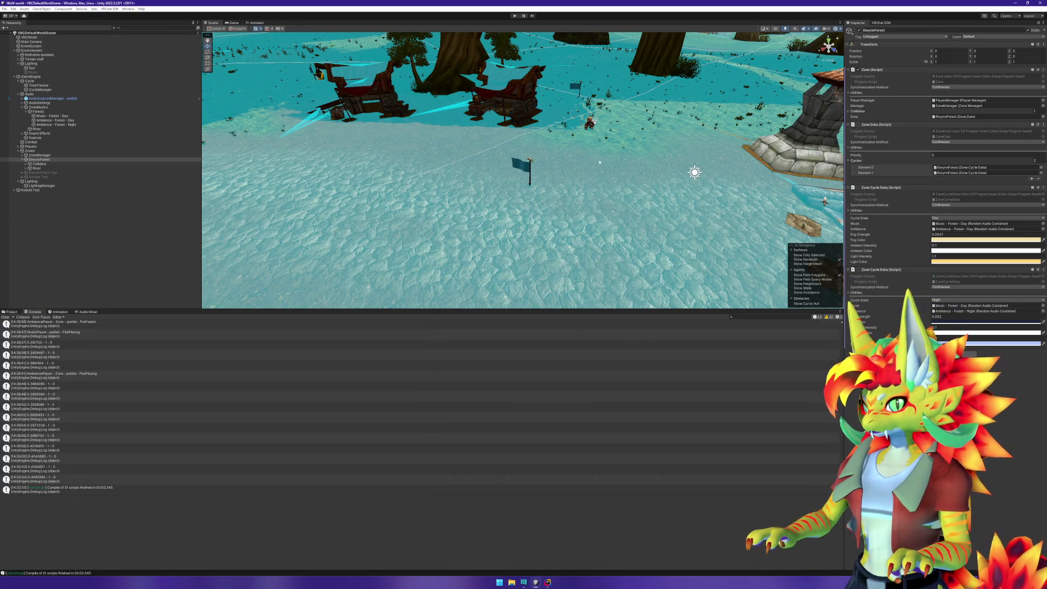
Restart play mode, close the client simulator menu, and walk forward into the forest zone.
{"action": "key", "text": "ctrl+p"}
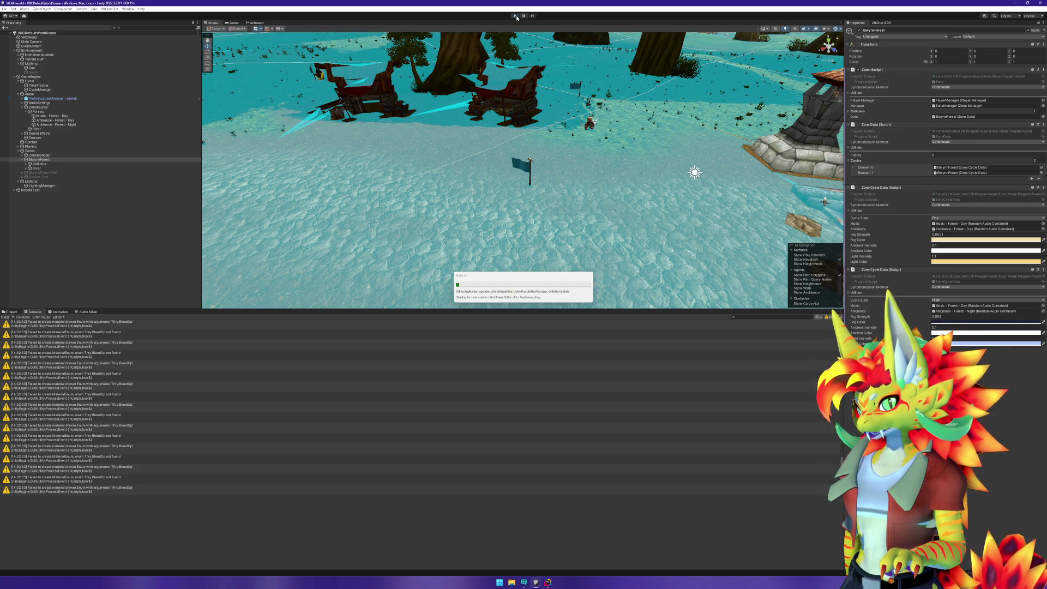
{"action": "left_click", "coordinate": [516, 16]}
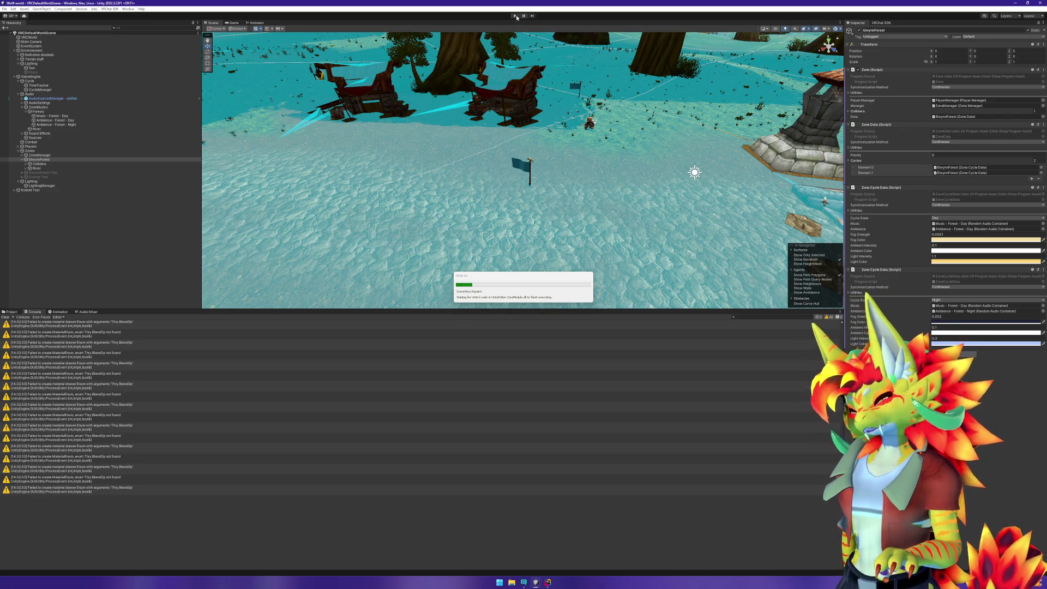
{"action": "left_click", "coordinate": [517, 15]}
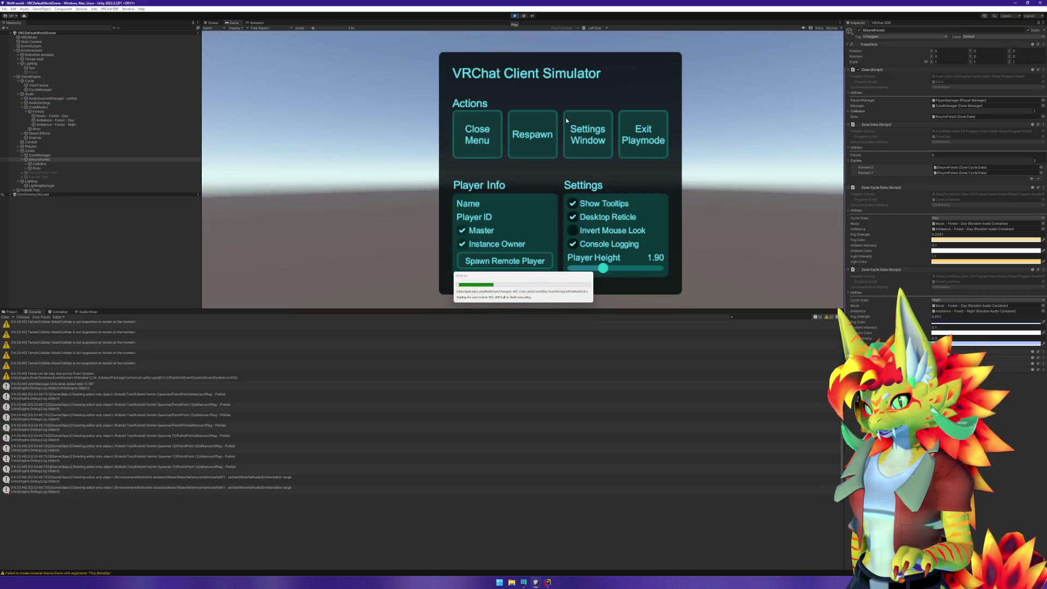
{"action": "left_click", "coordinate": [478, 141]}
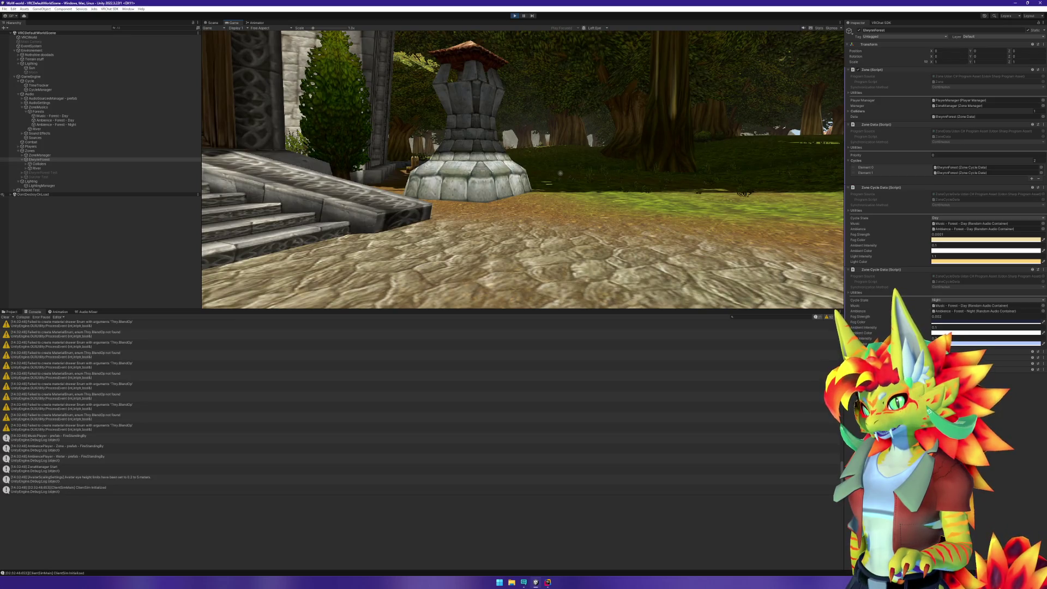
{"action": "key", "text": "w"}
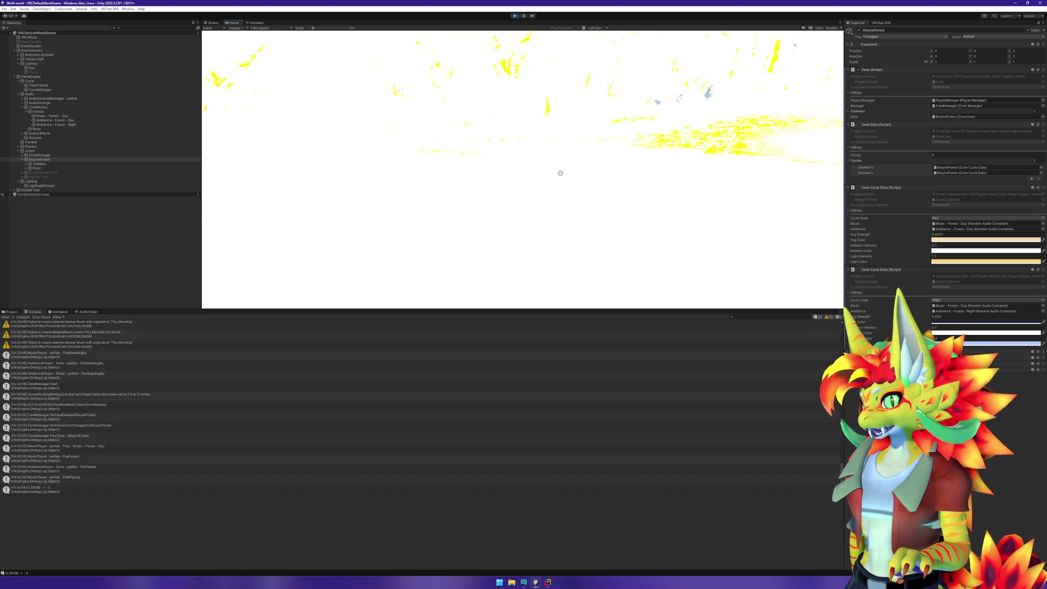
{"action": "key", "text": "super"}
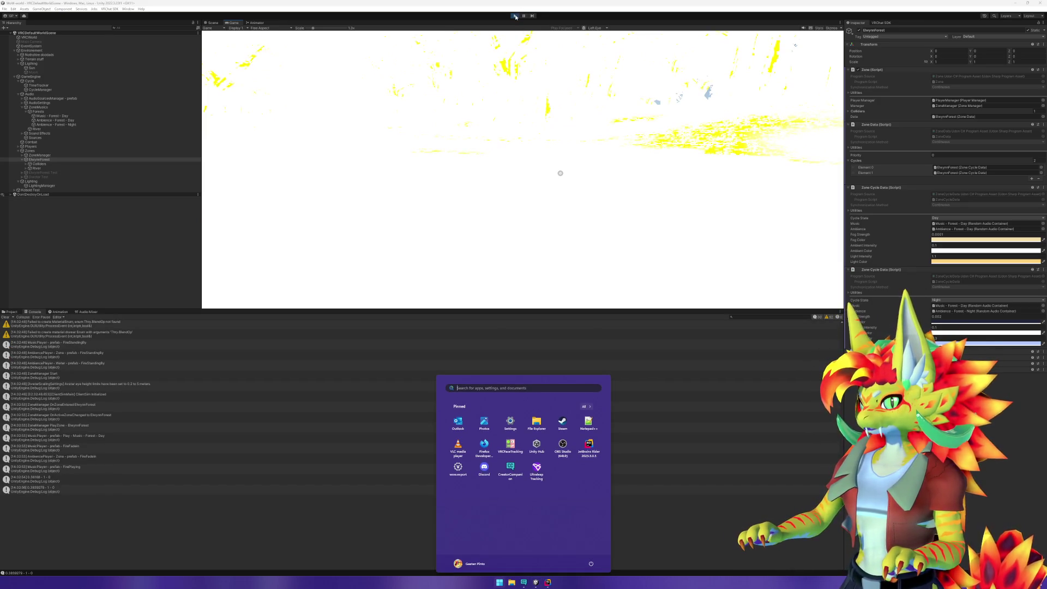
Open the Lighting window and show its Environment settings.
{"action": "left_click", "coordinate": [128, 8]}
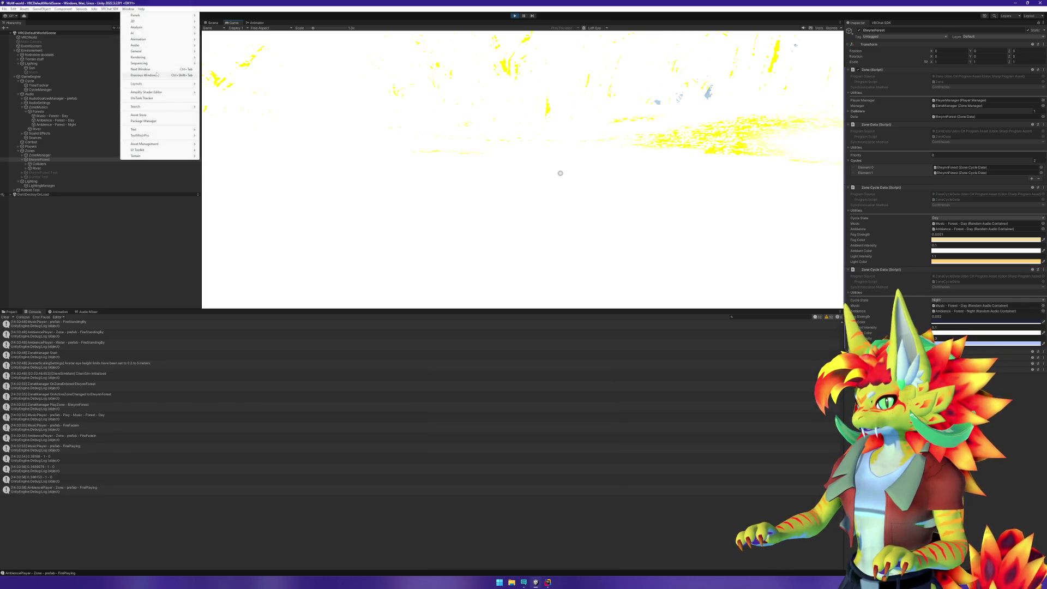
{"action": "mouse_move", "coordinate": [163, 63]}
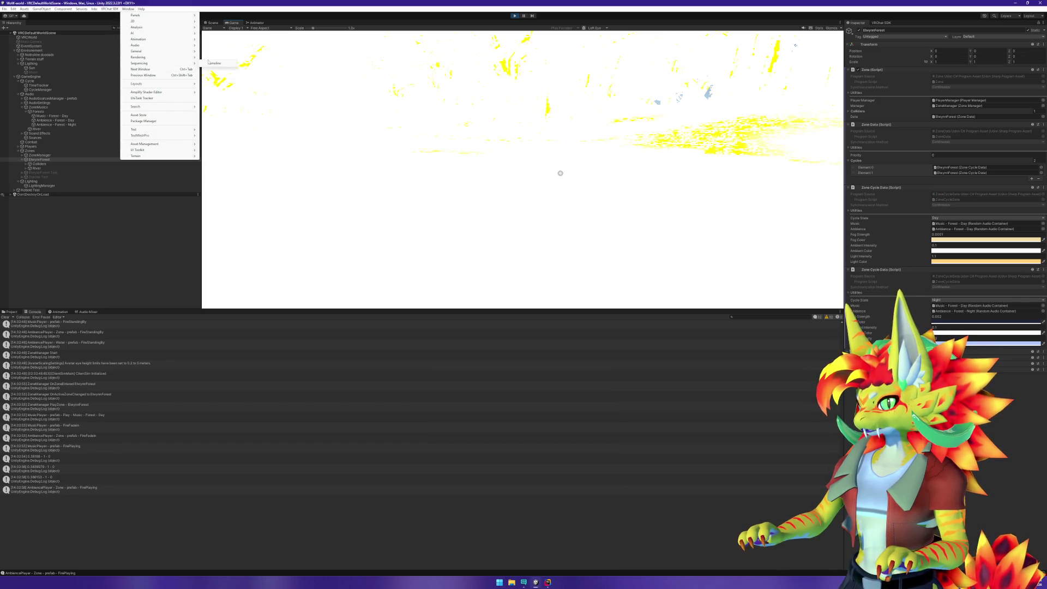
{"action": "left_click", "coordinate": [226, 58]}
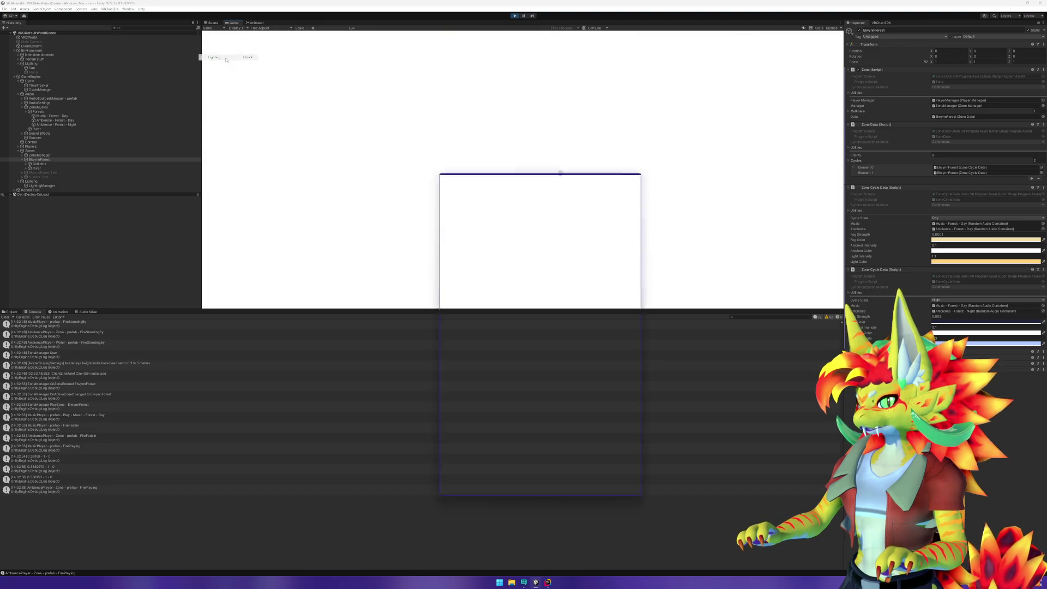
{"action": "left_click_drag", "start_coordinate": [529, 173], "coordinate": [511, 43]}
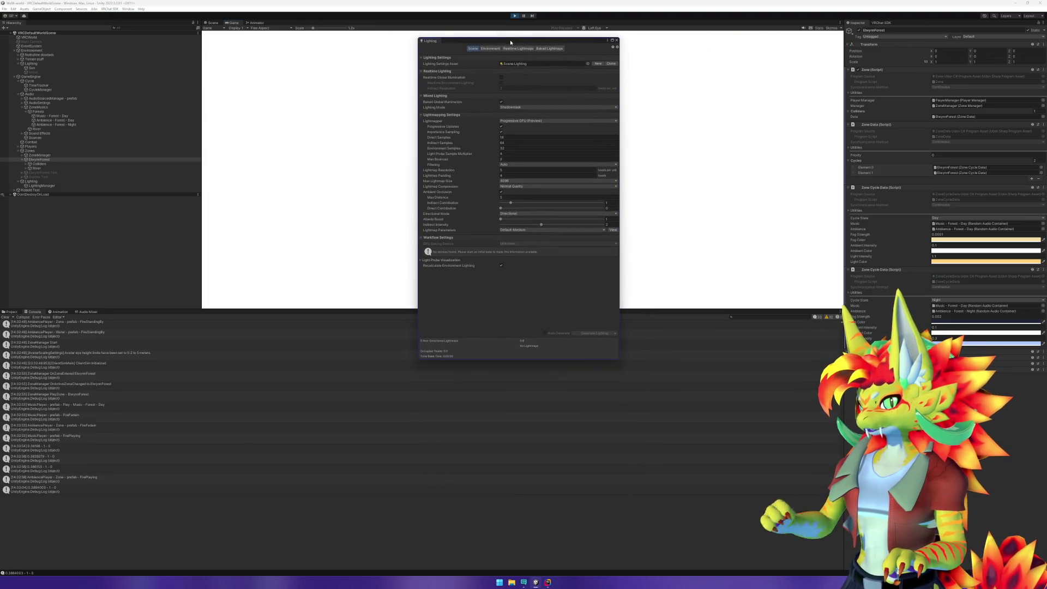
{"action": "left_click", "coordinate": [486, 49]}
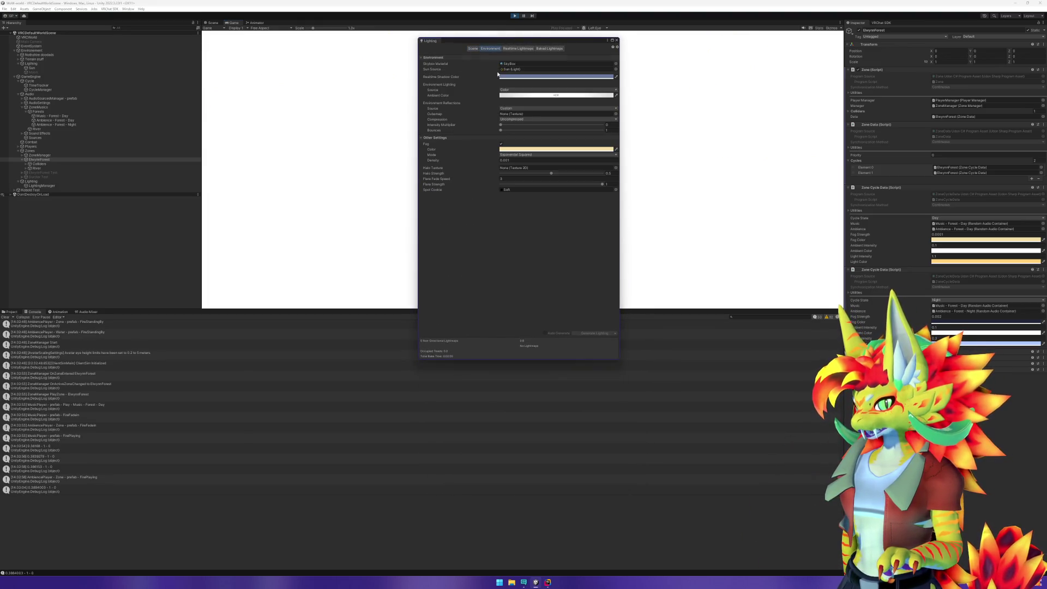
Adjust the ambient colour's red and set its intensity to 0.4, then stop play mode.
{"action": "left_click", "coordinate": [517, 95]}
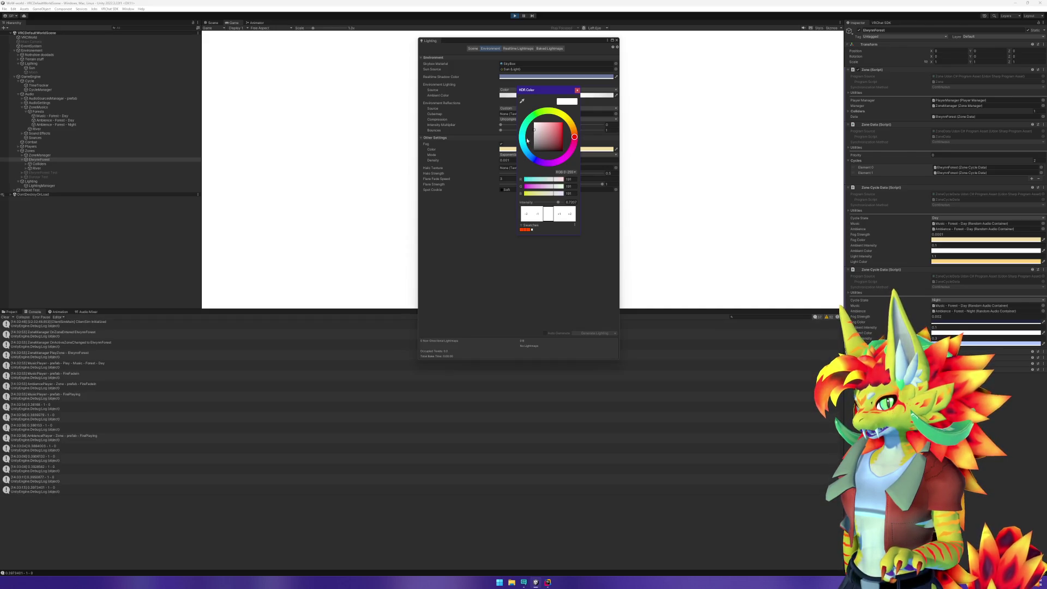
{"action": "left_click_drag", "start_coordinate": [549, 182], "coordinate": [555, 182]}
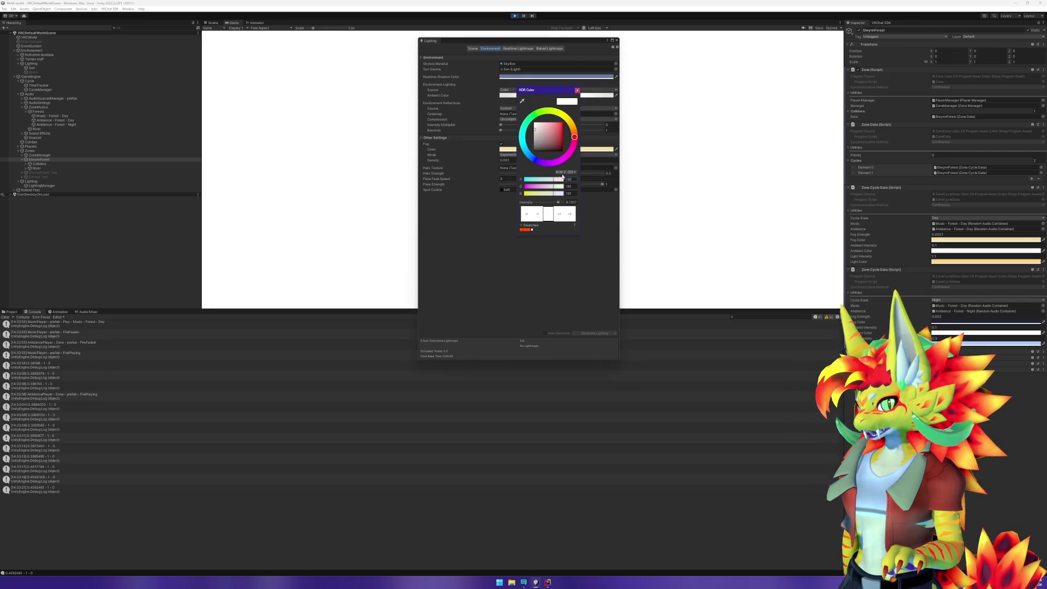
{"action": "left_click", "coordinate": [566, 173]}
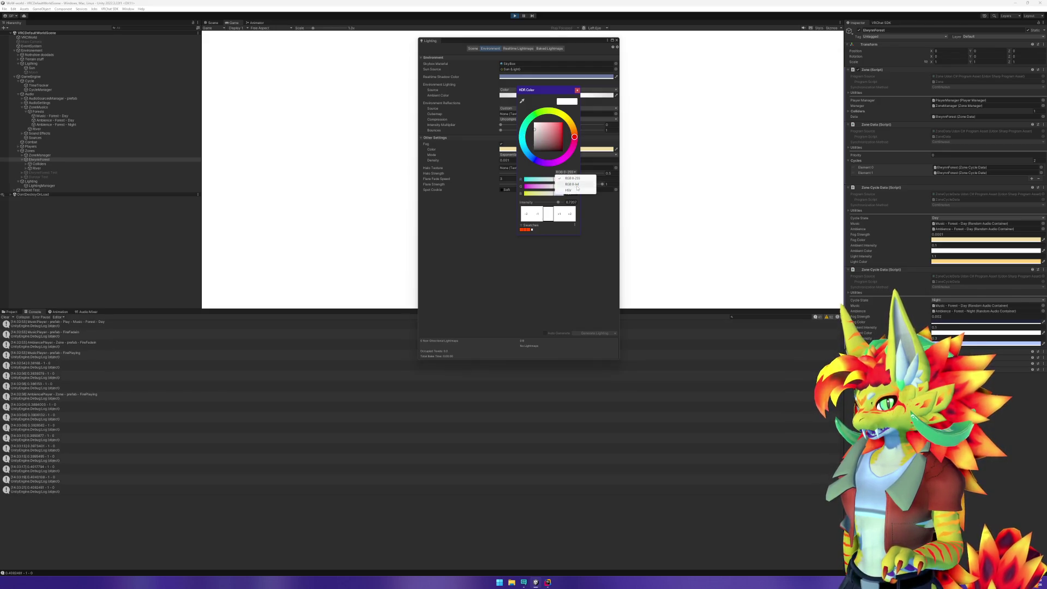
{"action": "left_click", "coordinate": [524, 170]}
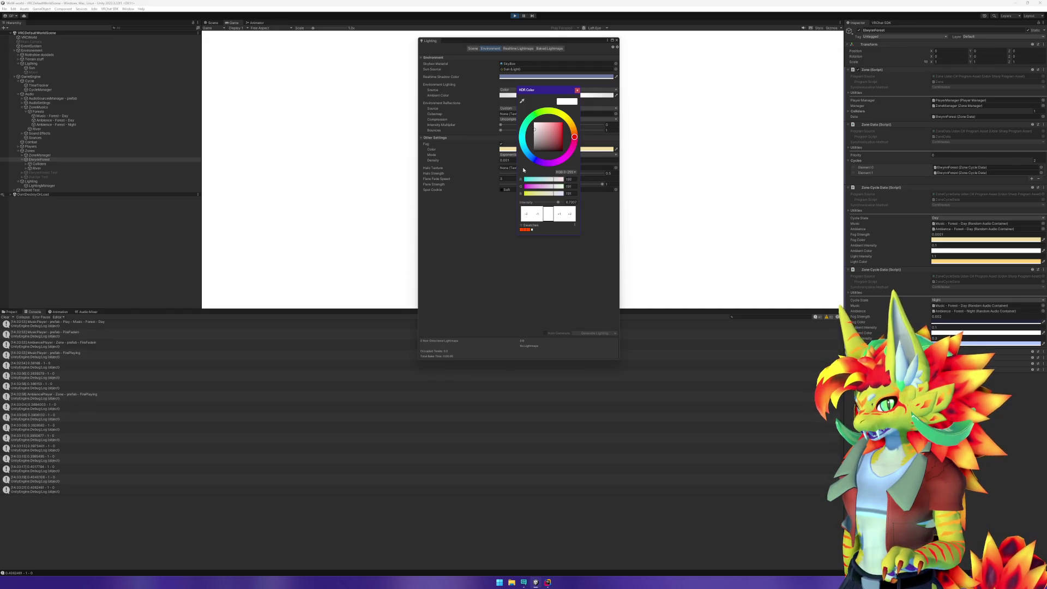
{"action": "left_click_drag", "start_coordinate": [553, 202], "coordinate": [549, 203]}
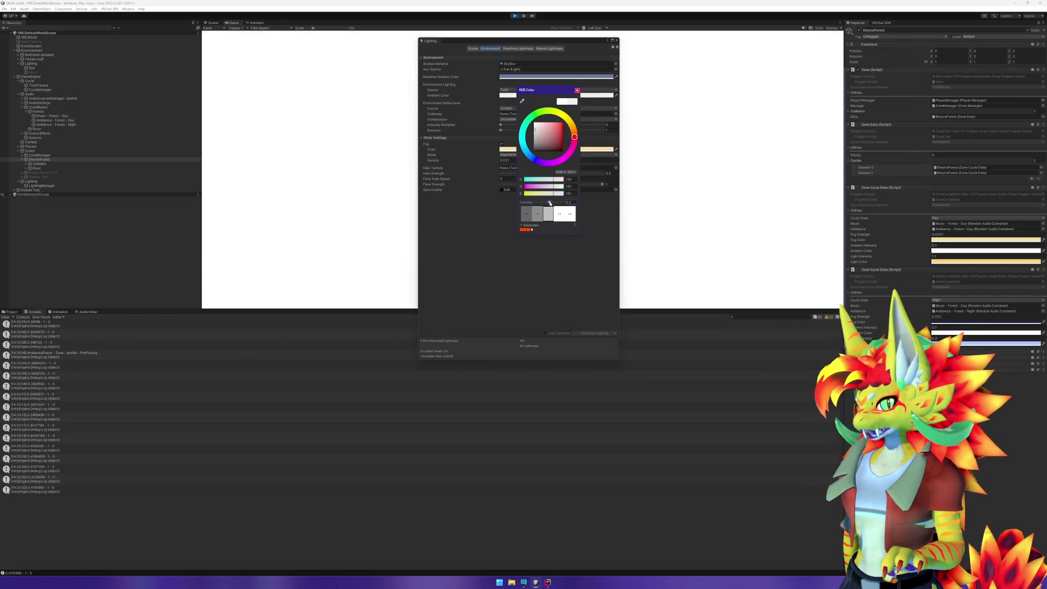
{"action": "left_click_drag", "start_coordinate": [550, 204], "coordinate": [548, 204]}
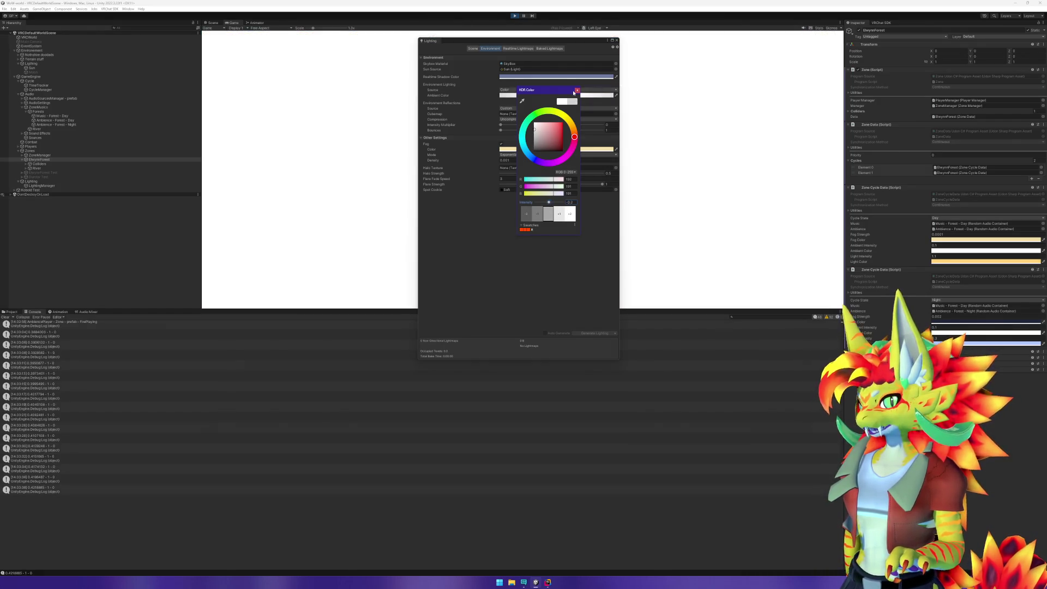
{"action": "left_click", "coordinate": [577, 91]}
{"action": "left_click", "coordinate": [514, 16]}
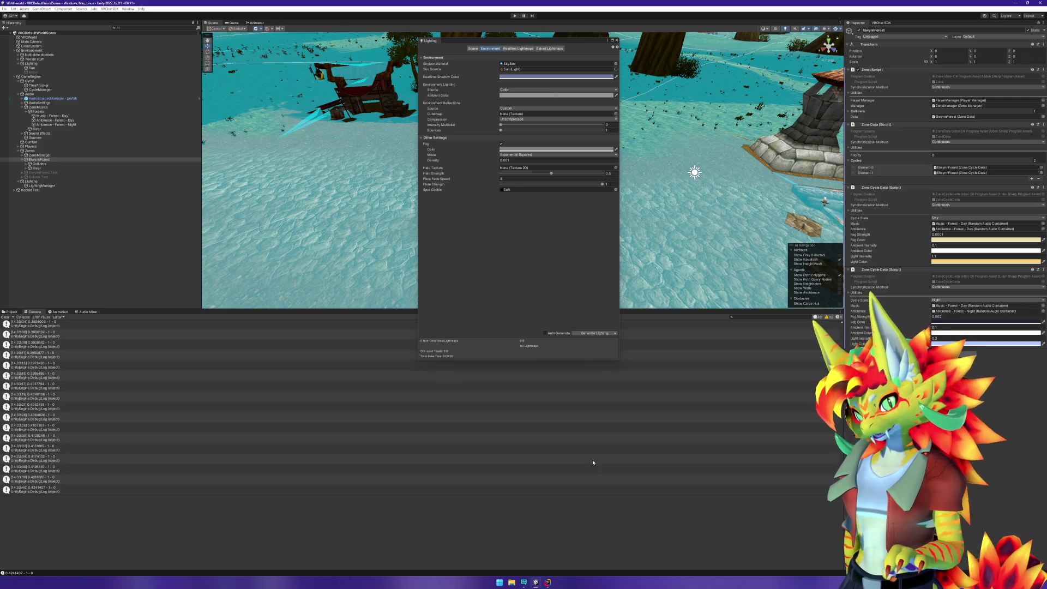
{"action": "left_click", "coordinate": [549, 582]}
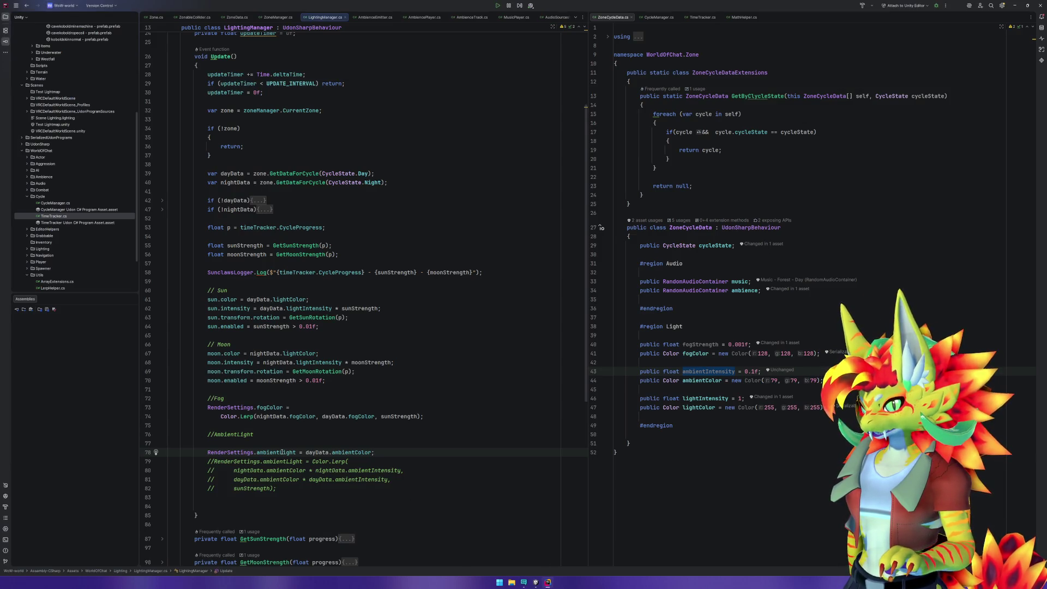
Copy ' * dayData.ambientIntensity' from line 81 and paste it before line 78's semicolon.
{"action": "mouse_move", "coordinate": [282, 452]}
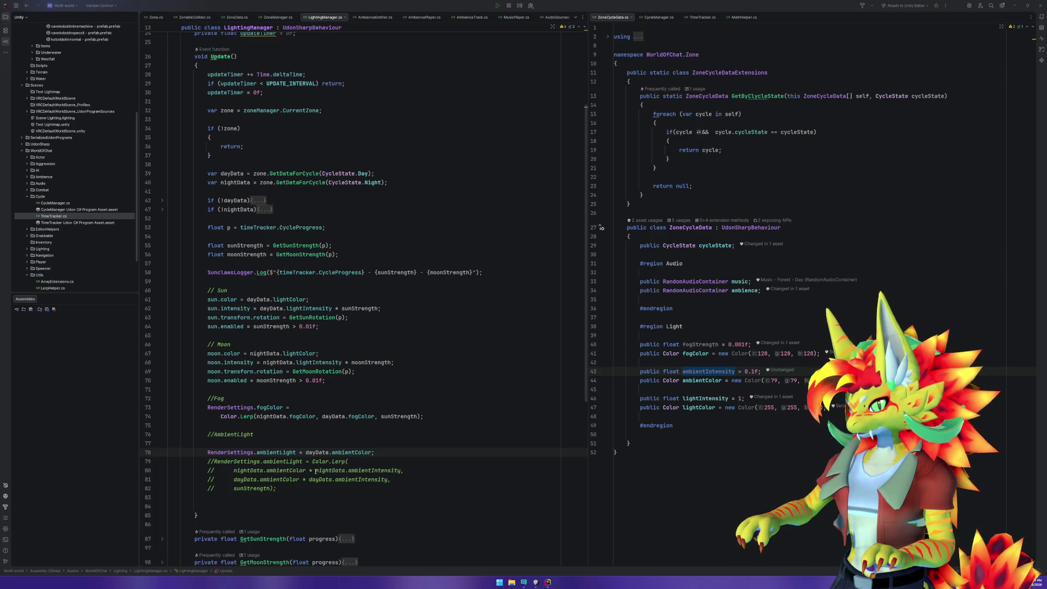
{"action": "left_click_drag", "start_coordinate": [300, 479], "coordinate": [388, 479]}
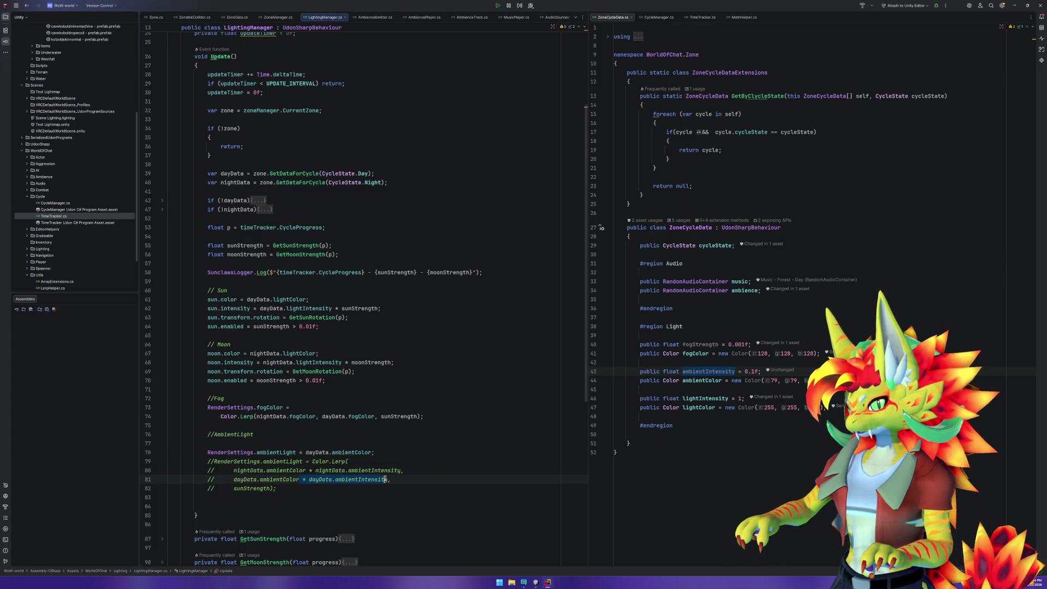
{"action": "key", "text": "ctrl+c"}
{"action": "left_click", "coordinate": [372, 452]}
{"action": "key", "text": "ctrl+v"}
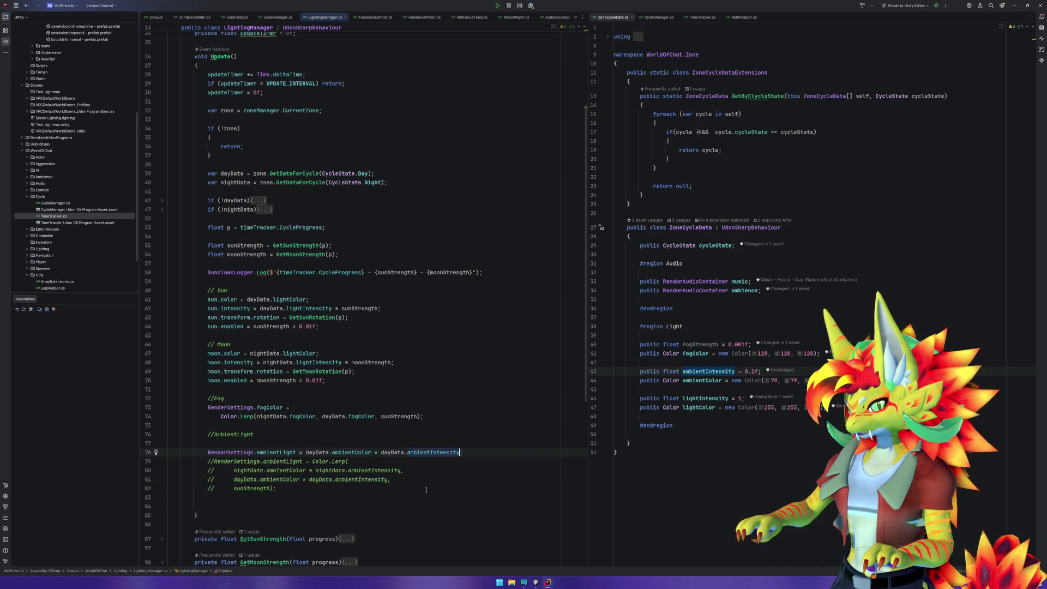
{"action": "key", "text": "alt+Tab"}
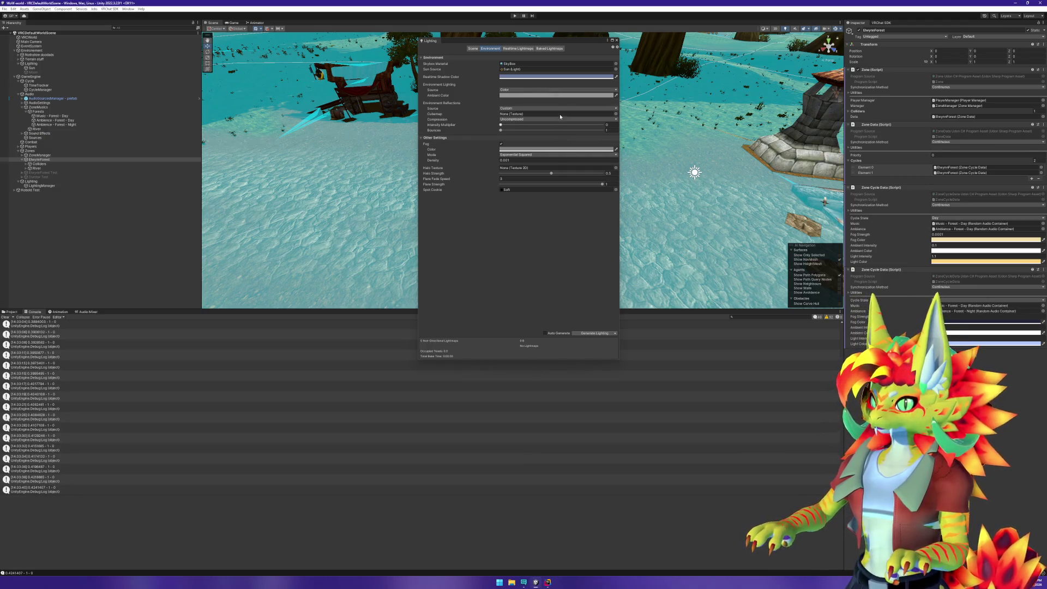
Run Play mode, check the Lighting window's Ambient Color picker, then stop play.
{"action": "left_click", "coordinate": [514, 15]}
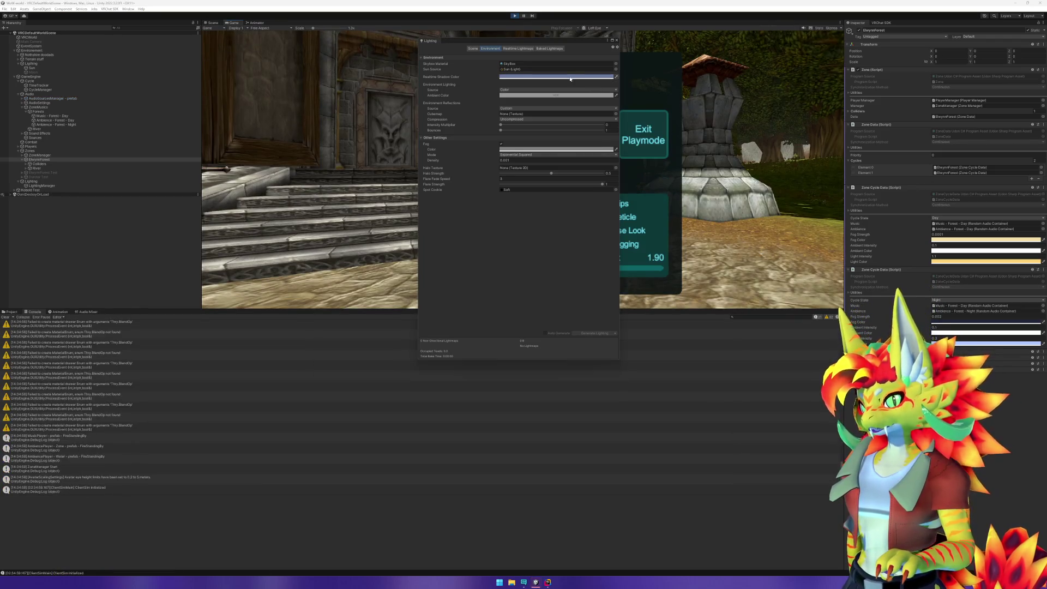
{"action": "mouse_move", "coordinate": [571, 41]}
{"action": "left_mouse_down"}
{"action": "mouse_move", "coordinate": [524, 61]}
{"action": "mouse_move", "coordinate": [319, 73]}
{"action": "left_mouse_up"}
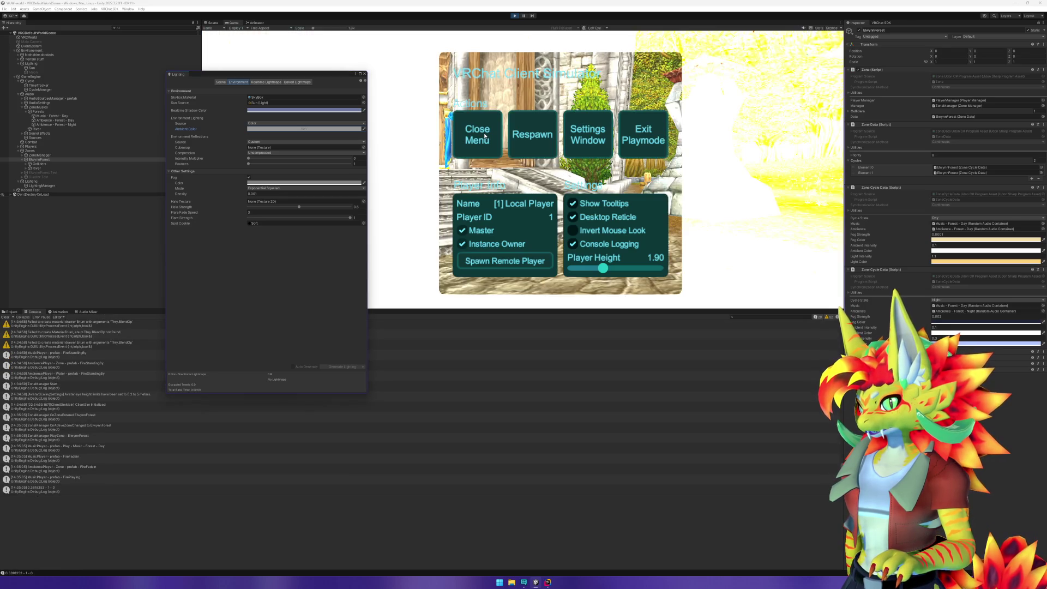
{"action": "left_click", "coordinate": [272, 129]}
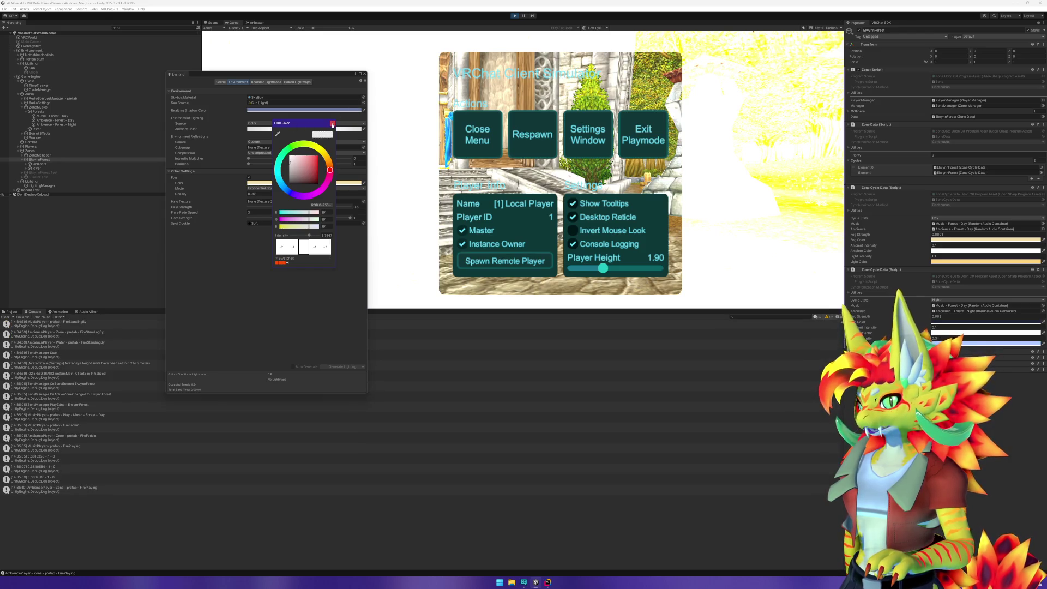
{"action": "left_click", "coordinate": [332, 123]}
{"action": "left_click", "coordinate": [518, 17]}
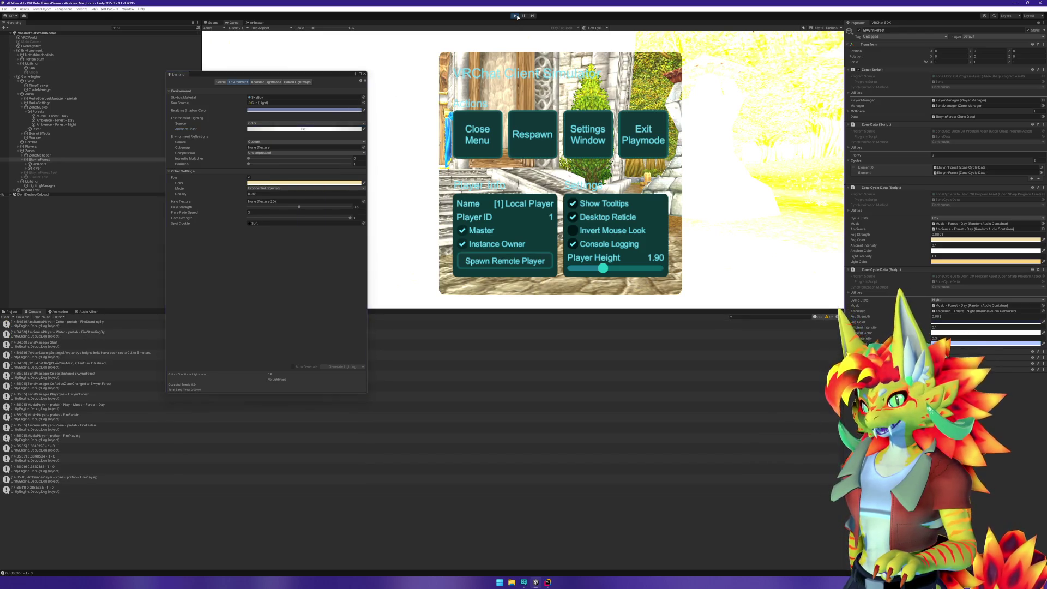
{"action": "left_click", "coordinate": [548, 582]}
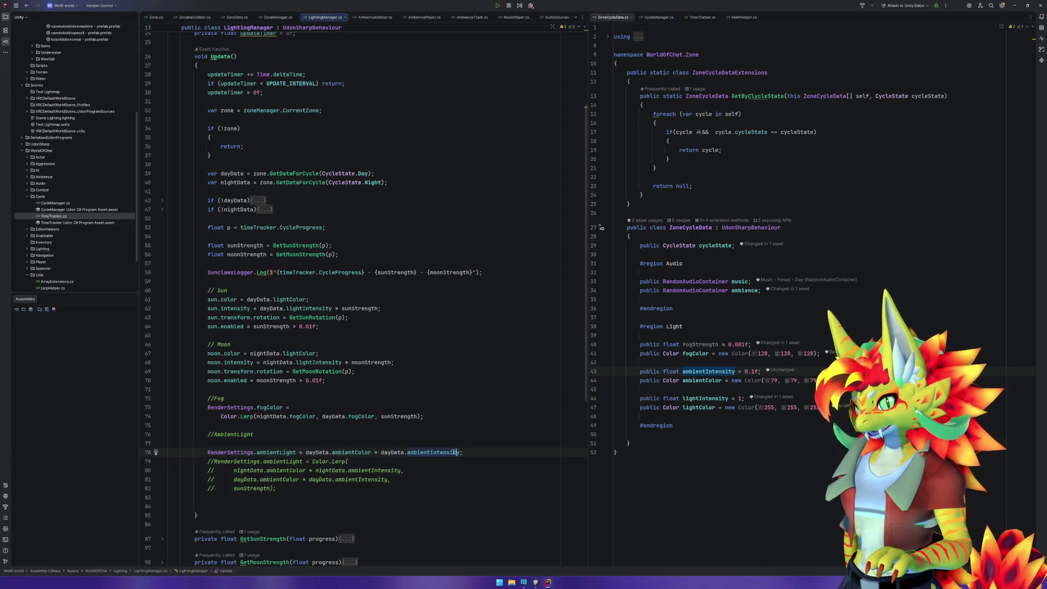
Comment out line 58's cycle-progress log and paste a copy below the //AmbientLight comment.
{"action": "left_click", "coordinate": [343, 442]}
{"action": "key", "text": "Return"}
{"action": "key", "text": "Return"}
{"action": "key", "text": "Up"}
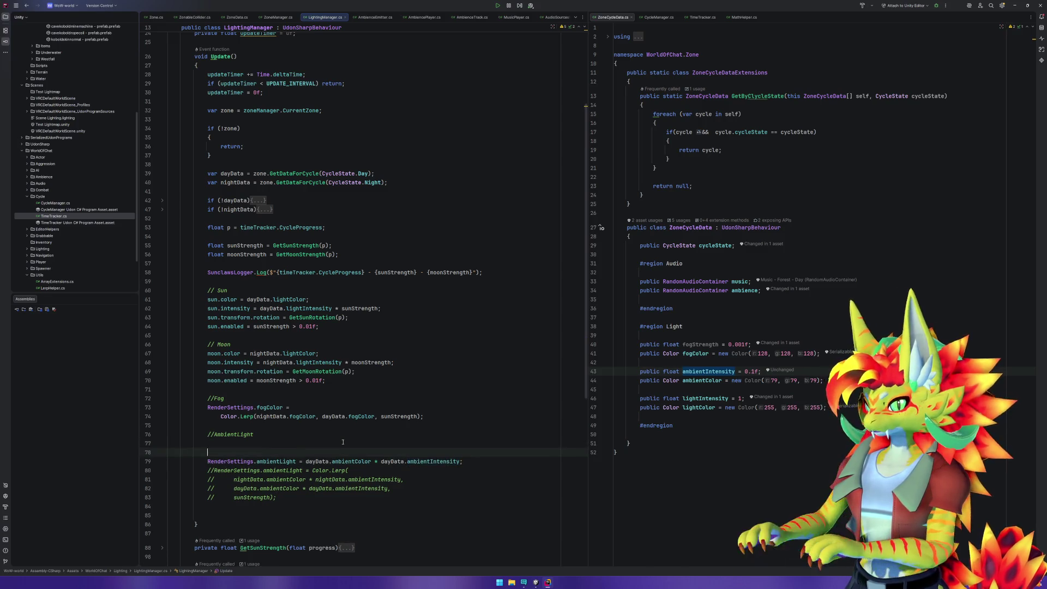
{"action": "left_click", "coordinate": [496, 274]}
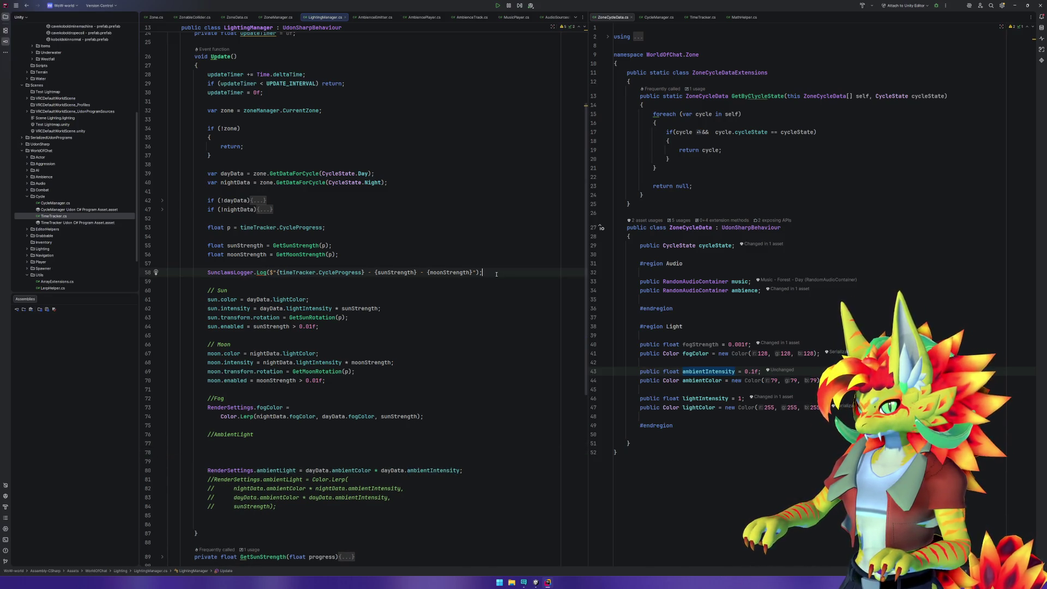
{"action": "key", "text": "Home"}
{"action": "type", "text": "//"}
{"action": "key", "text": "shift+End"}
{"action": "key", "text": "ctrl+c"}
{"action": "left_click", "coordinate": [277, 452]}
{"action": "key", "text": "ctrl+v"}
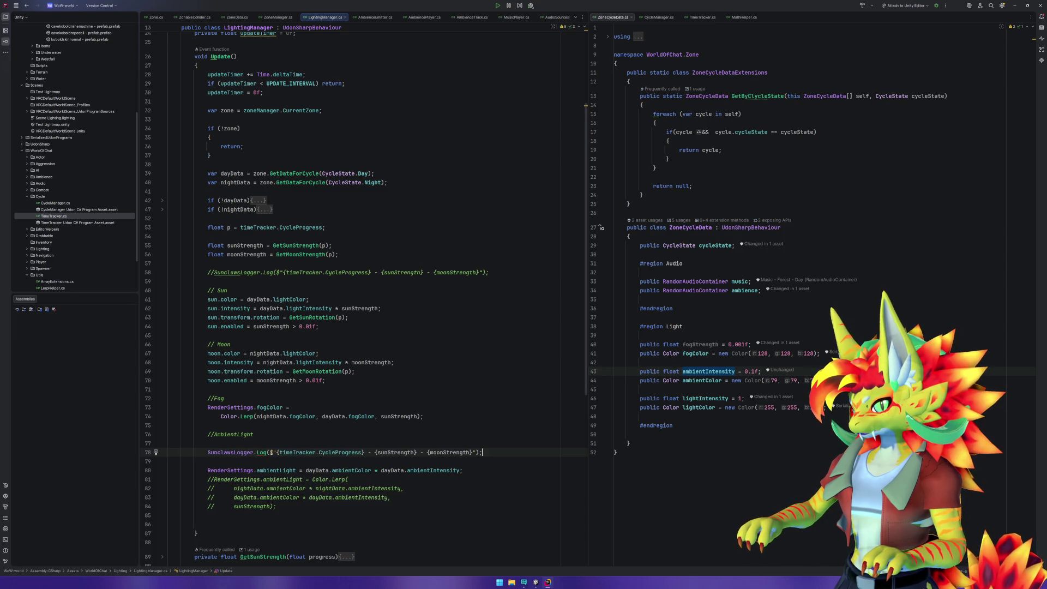
Make the copied log's first value dayData.ambientColor.r instead of the cycle progress.
{"action": "left_click_drag", "start_coordinate": [305, 470], "coordinate": [371, 469]}
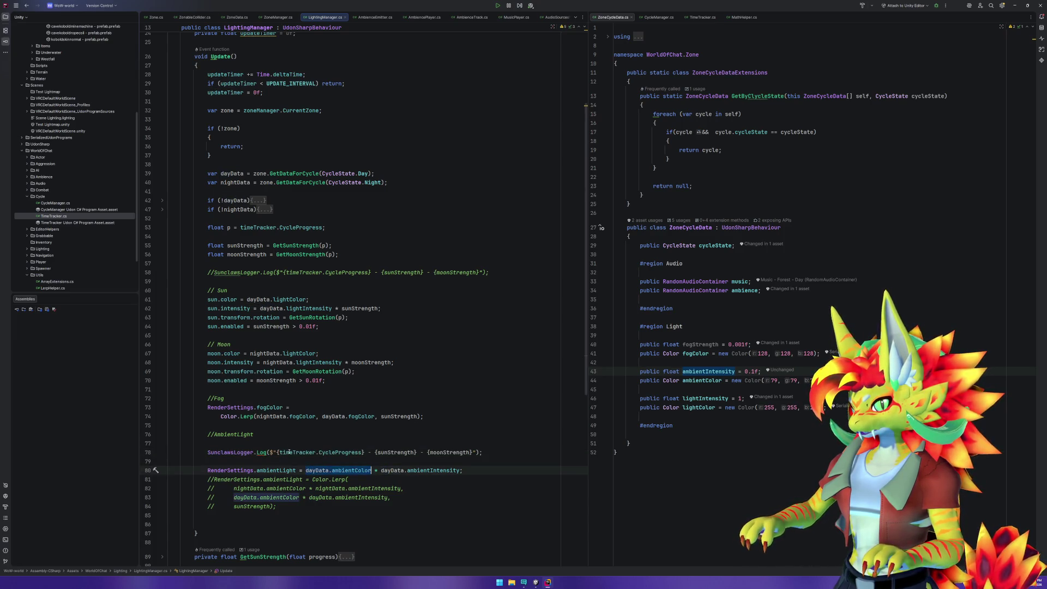
{"action": "key", "text": "ctrl+c"}
{"action": "left_click_drag", "start_coordinate": [283, 452], "coordinate": [363, 452]}
{"action": "key", "text": "ctrl+v"}
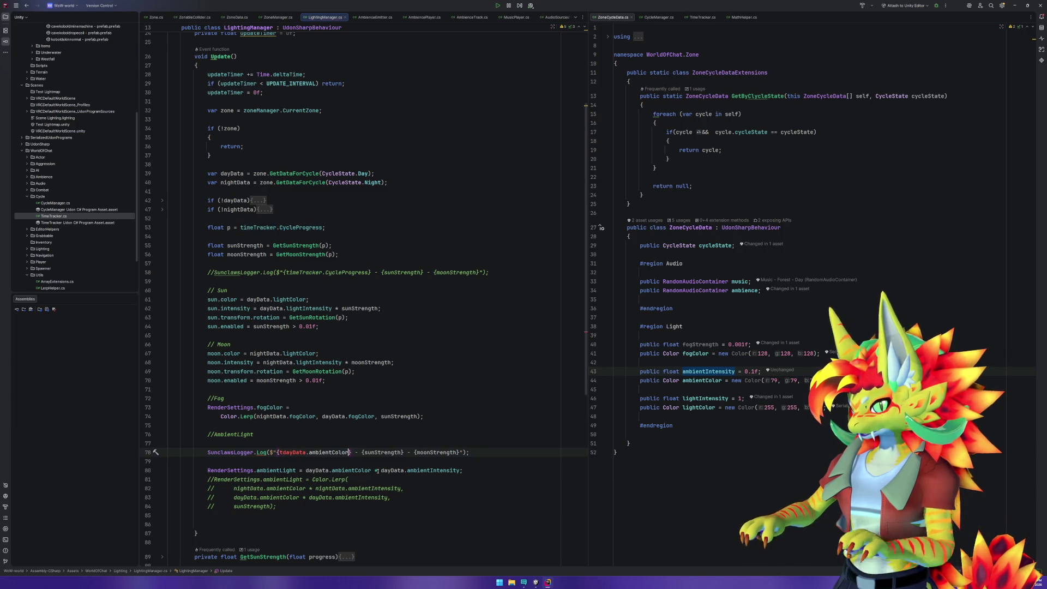
{"action": "key", "text": "ctrl+Left"}
{"action": "key", "text": "Delete"}
{"action": "key", "text": "ctrl+Right"}
{"action": "key", "text": "ctrl+Right"}
{"action": "type", "text": "."}
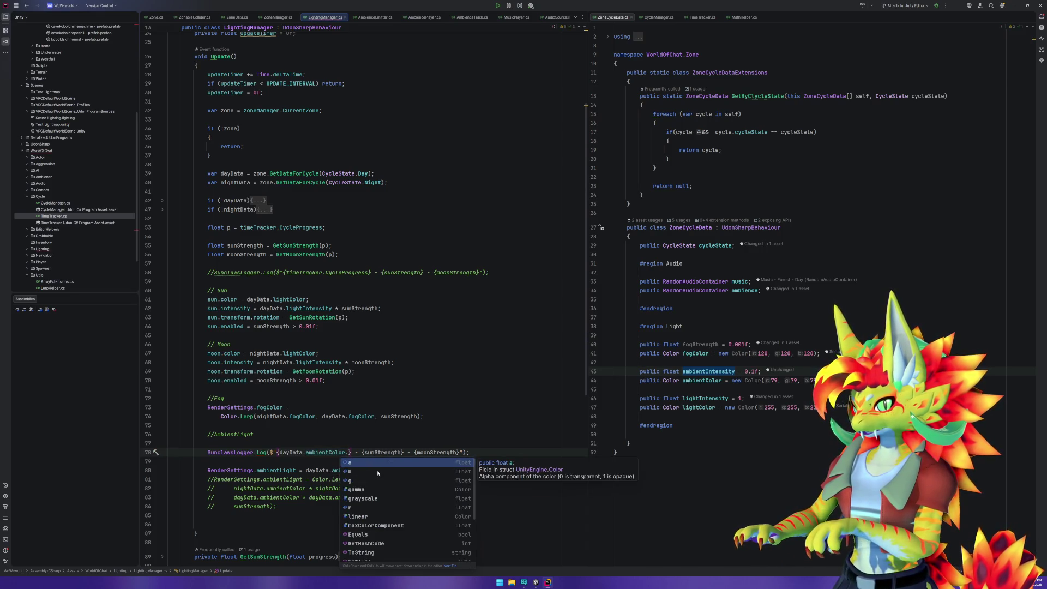
{"action": "type", "text": "r"}
{"action": "key", "text": "Escape"}
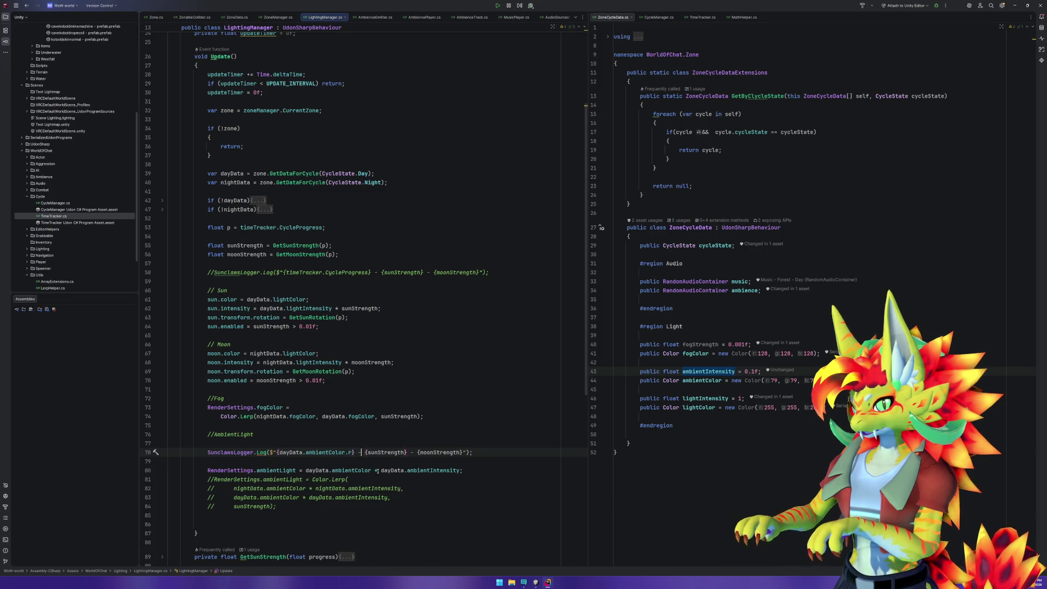
Build the project to check for errors and close the build output.
{"action": "key", "text": "ctrl+shift+b"}
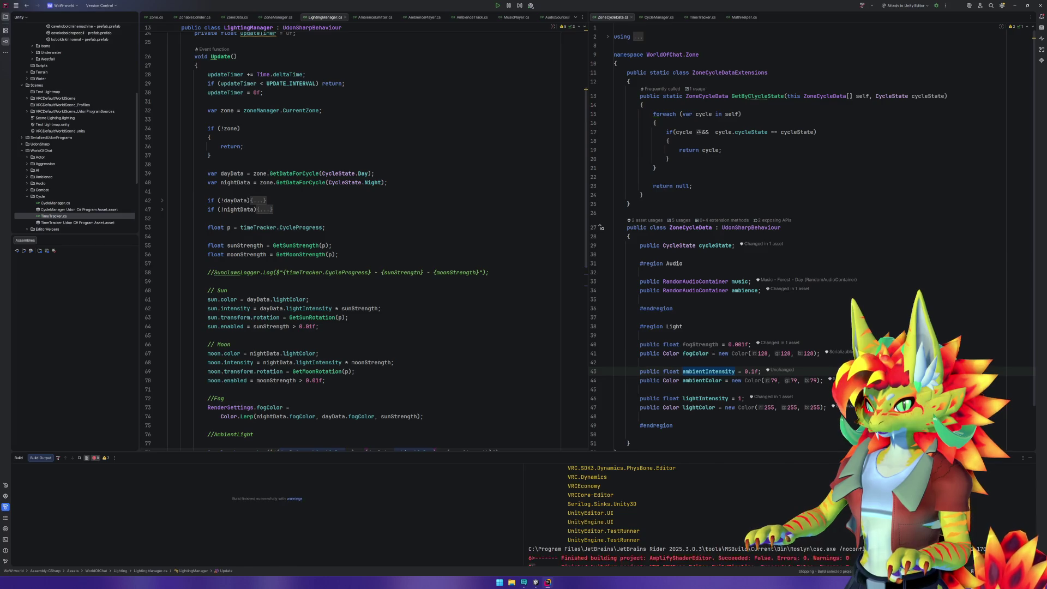
{"action": "left_click", "coordinate": [473, 407]}
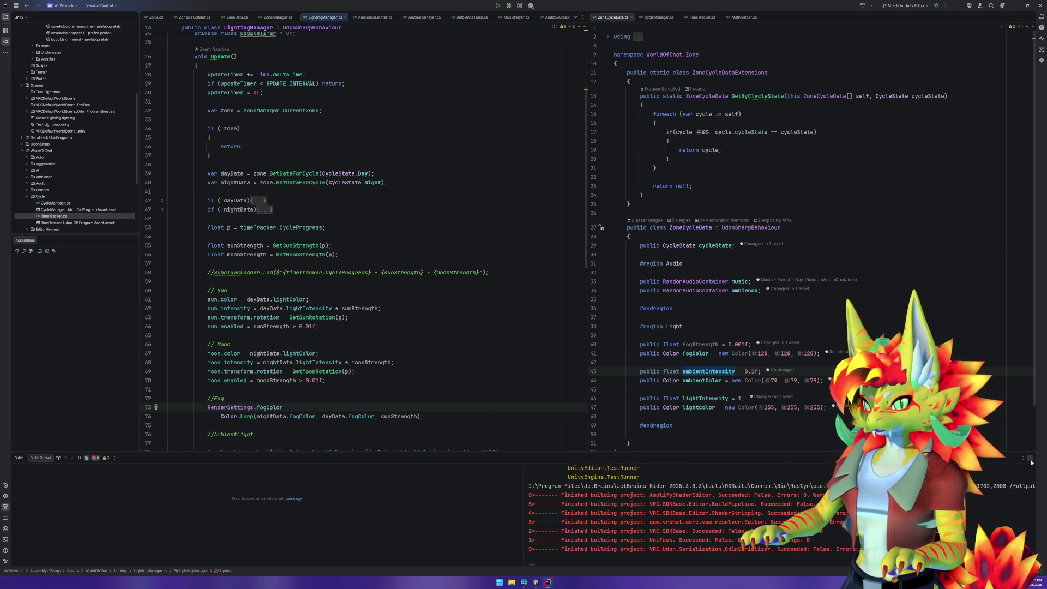
{"action": "left_click", "coordinate": [318, 424]}
{"action": "left_click", "coordinate": [305, 408]}
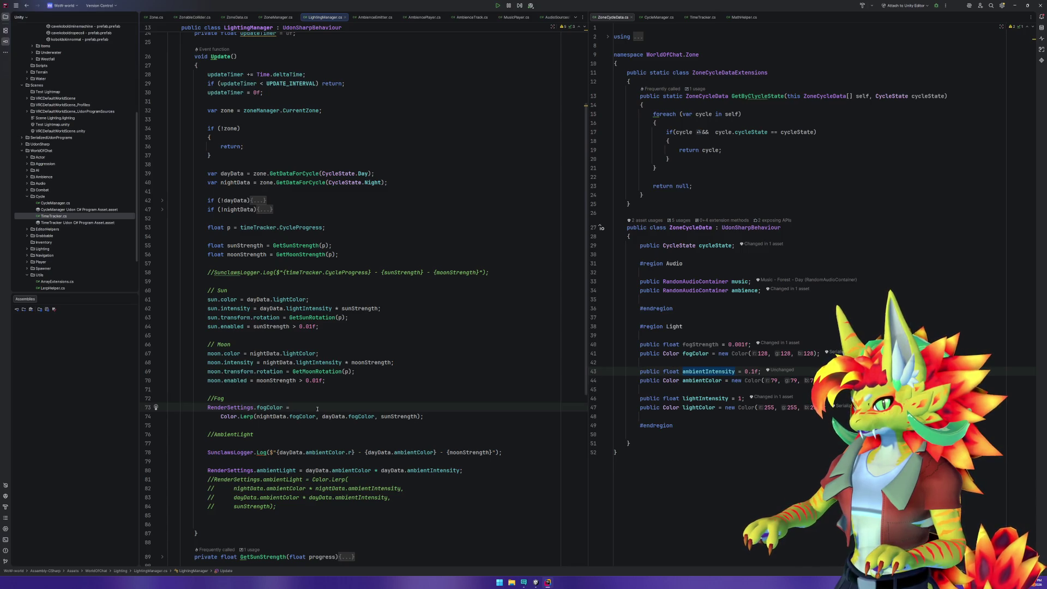
Fill the remaining log values with dayData.ambientColor.g and .b, replacing moonStrength, then switch to Unity.
{"action": "left_click", "coordinate": [434, 453]}
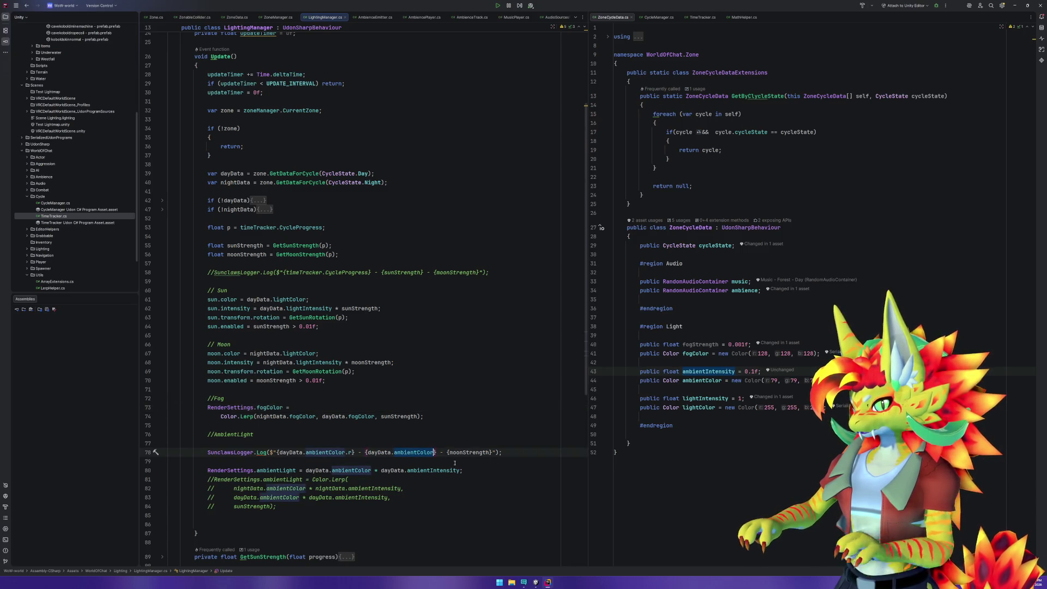
{"action": "type", "text": ".g"}
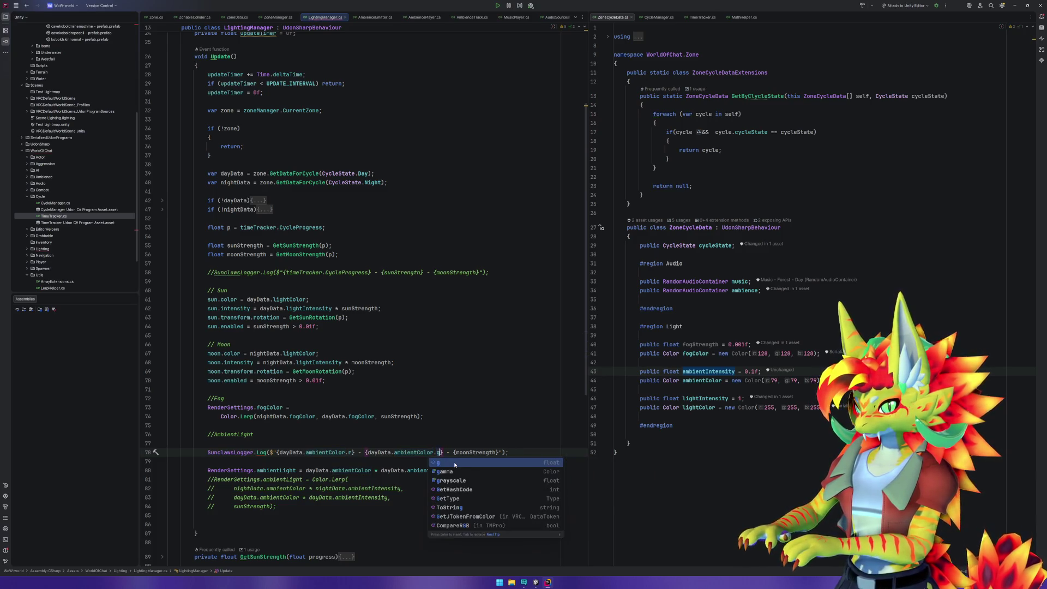
{"action": "double_click", "coordinate": [465, 452]}
{"action": "key", "text": "ctrl+v"}
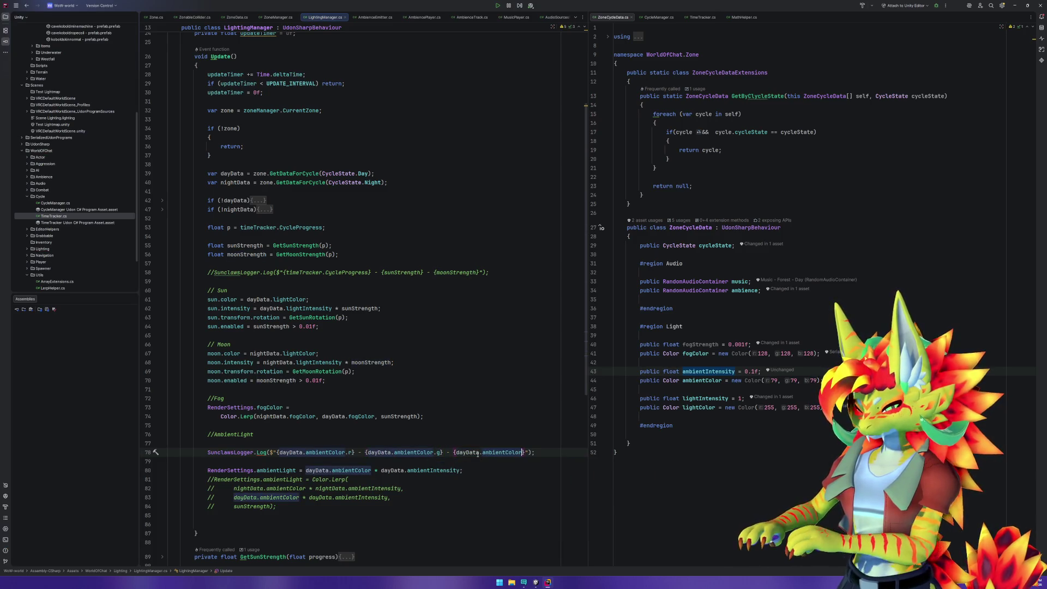
{"action": "type", "text": ".b"}
{"action": "key", "text": "Delete"}
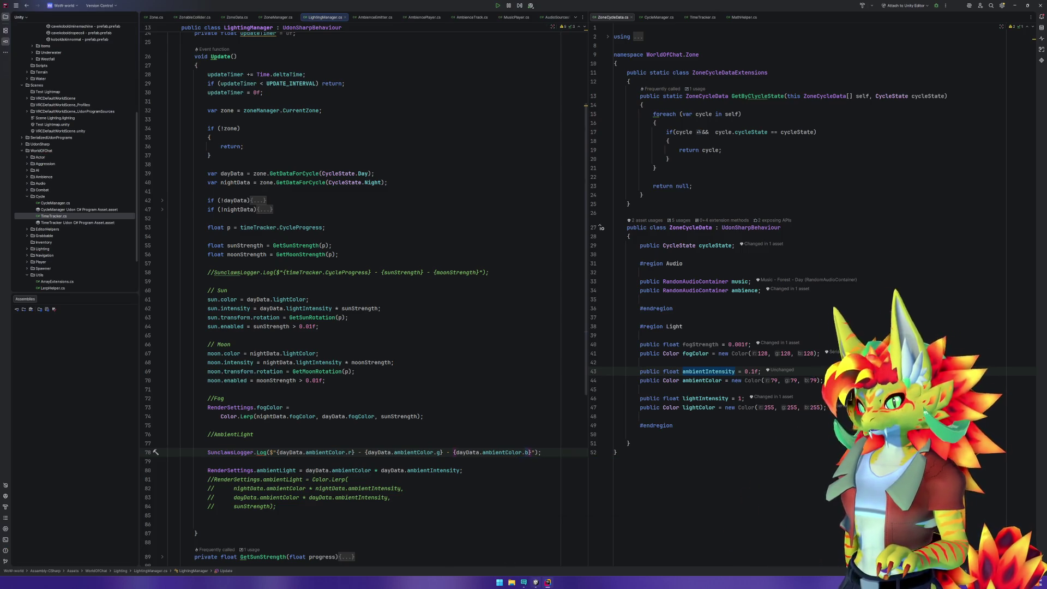
{"action": "key", "text": "alt+Tab"}
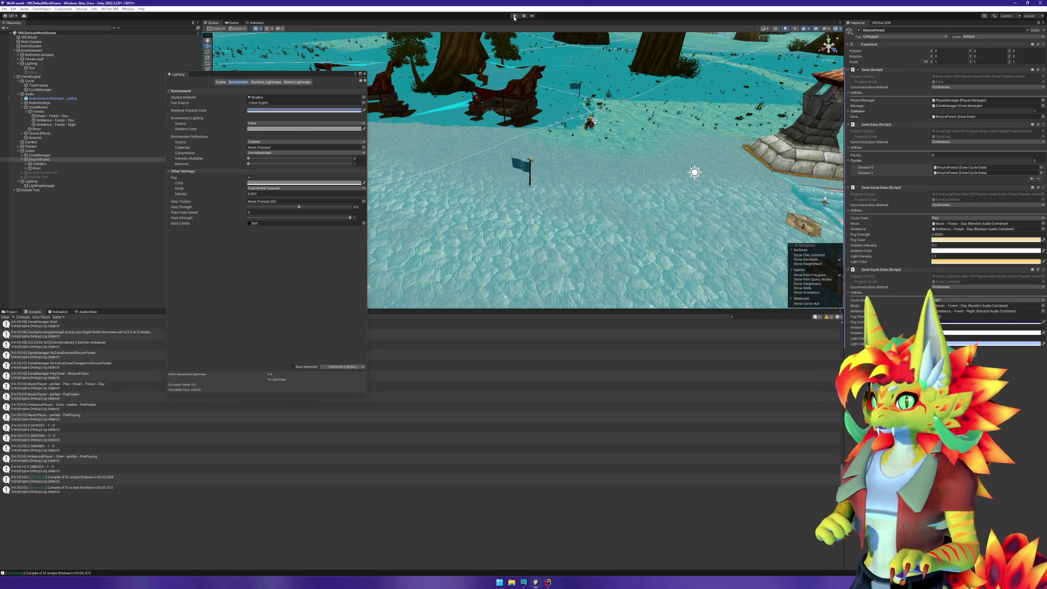
Play the scene after the script reload, move the Lighting window off the game view, then stop and return to Rider.
{"action": "left_click", "coordinate": [514, 16]}
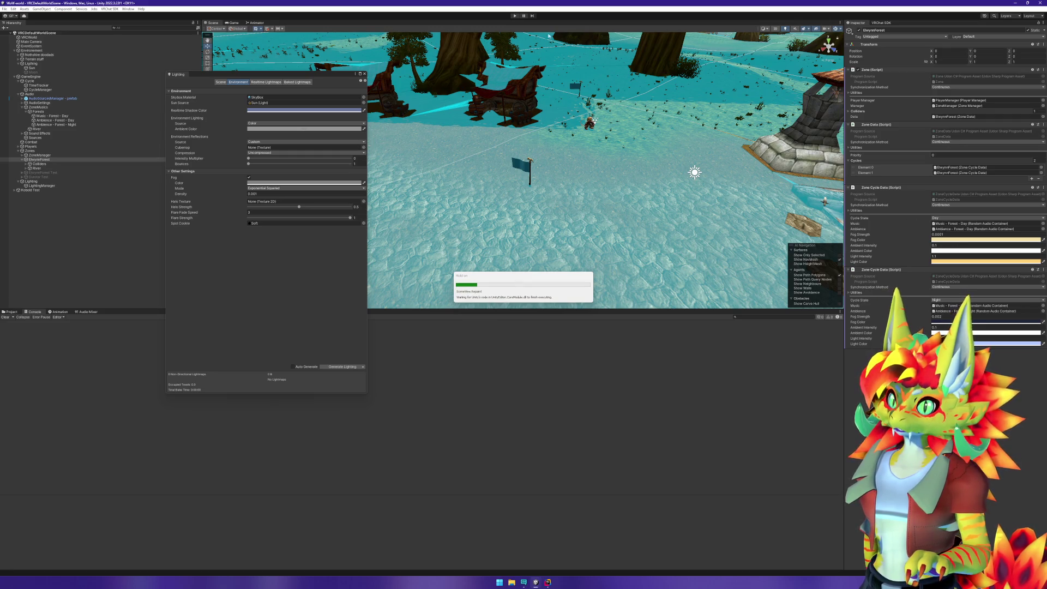
{"action": "left_click", "coordinate": [515, 16]}
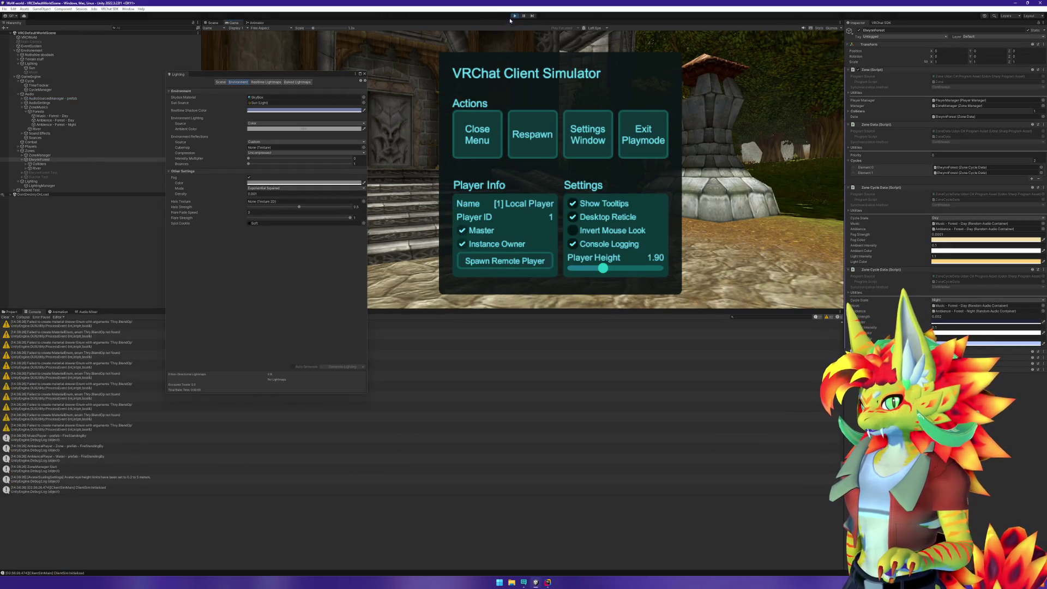
{"action": "left_click_drag", "start_coordinate": [322, 75], "coordinate": [368, 31]}
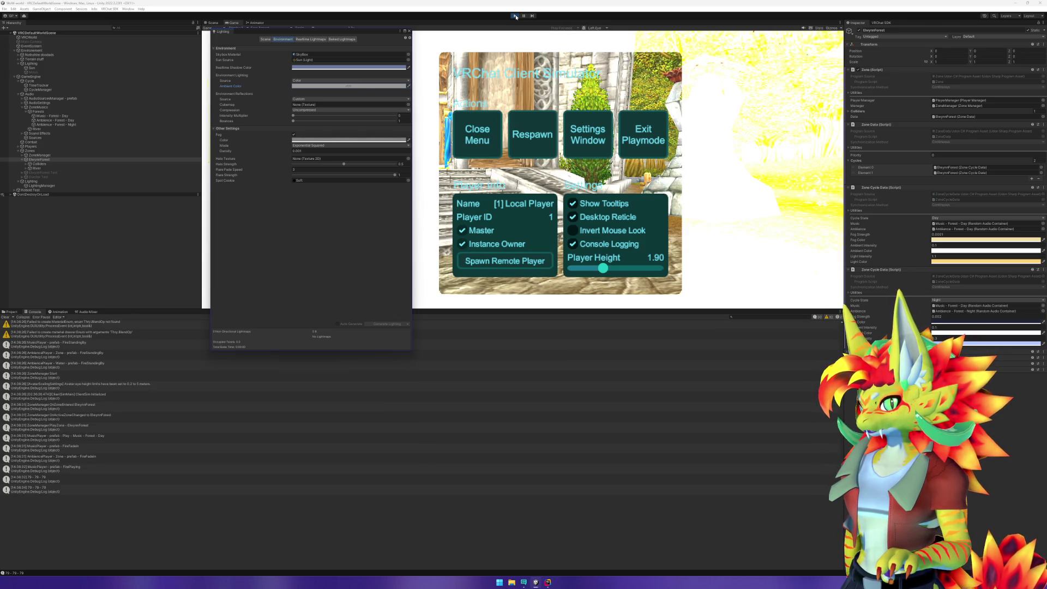
{"action": "left_click", "coordinate": [516, 17]}
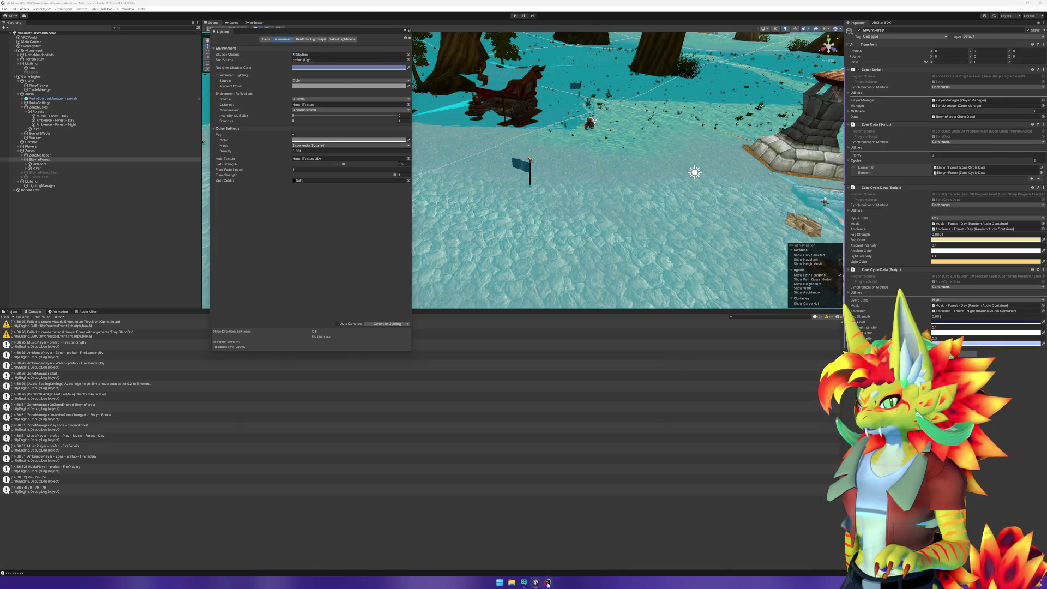
{"action": "left_click", "coordinate": [547, 582]}
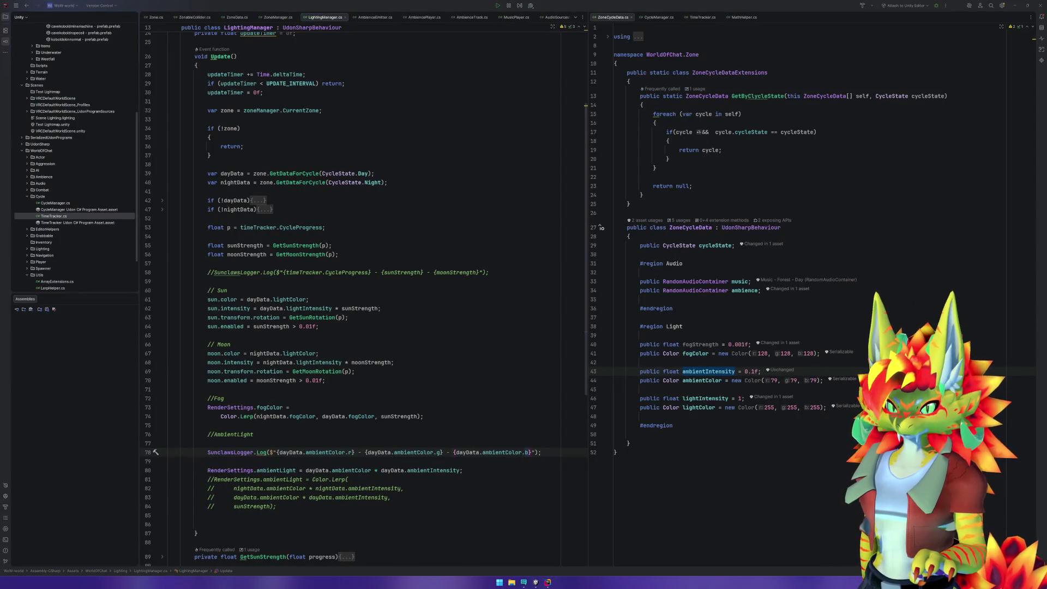
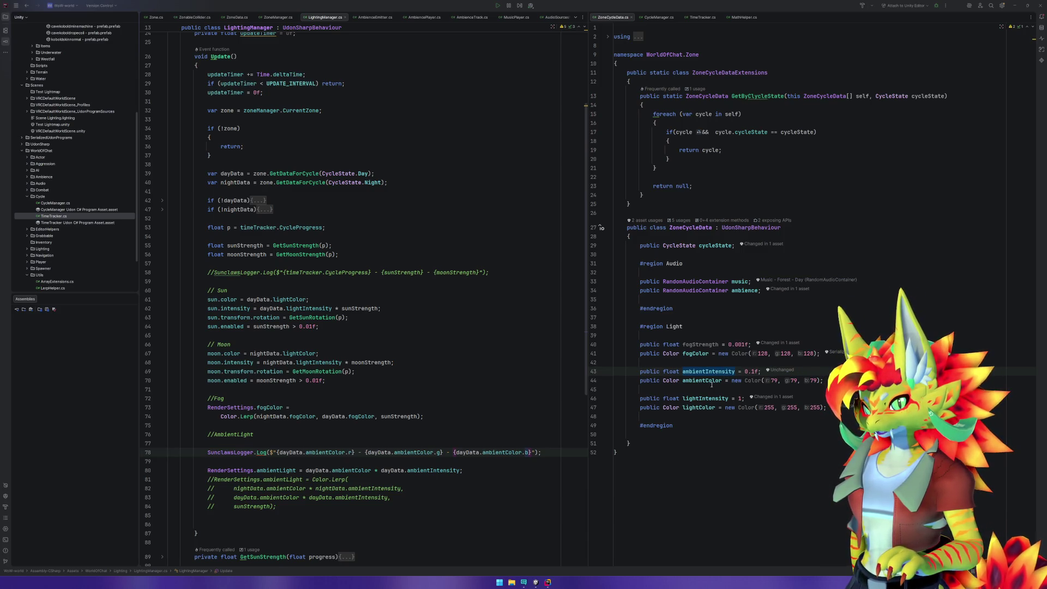
Decorate ambientColor with [ColorUsage(showAlpha: true, hdr: true)] in ZoneCycleData, then return to Unity.
{"action": "left_click", "coordinate": [683, 380]}
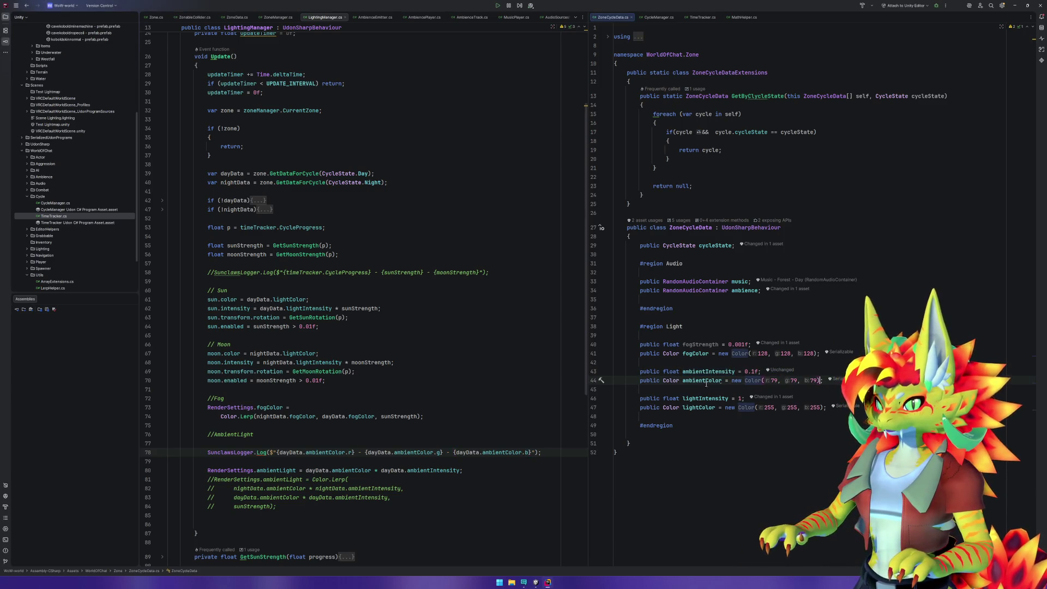
{"action": "left_click", "coordinate": [760, 371]}
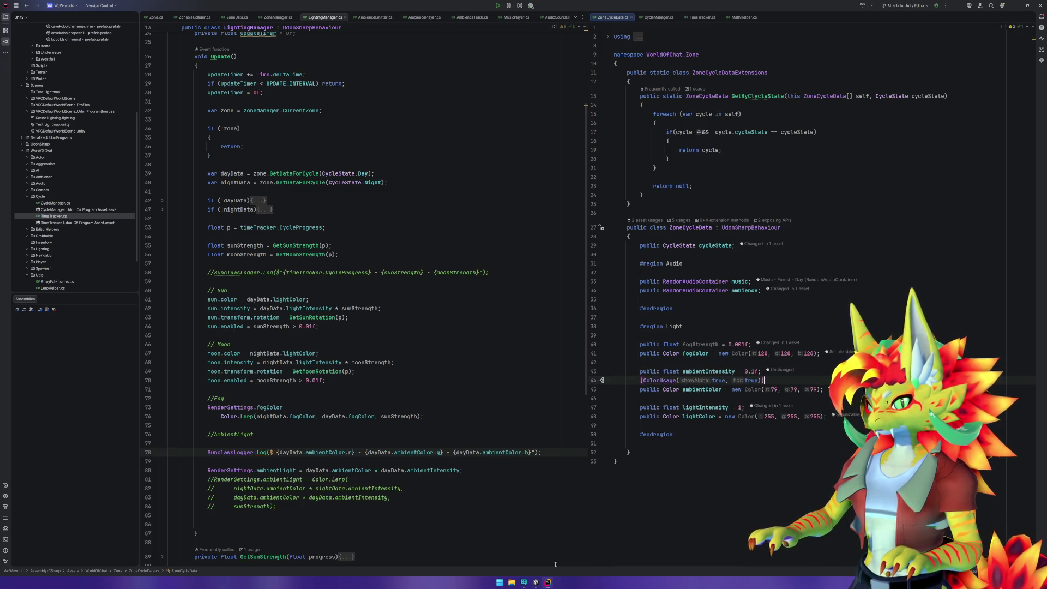
{"action": "left_click", "coordinate": [537, 583]}
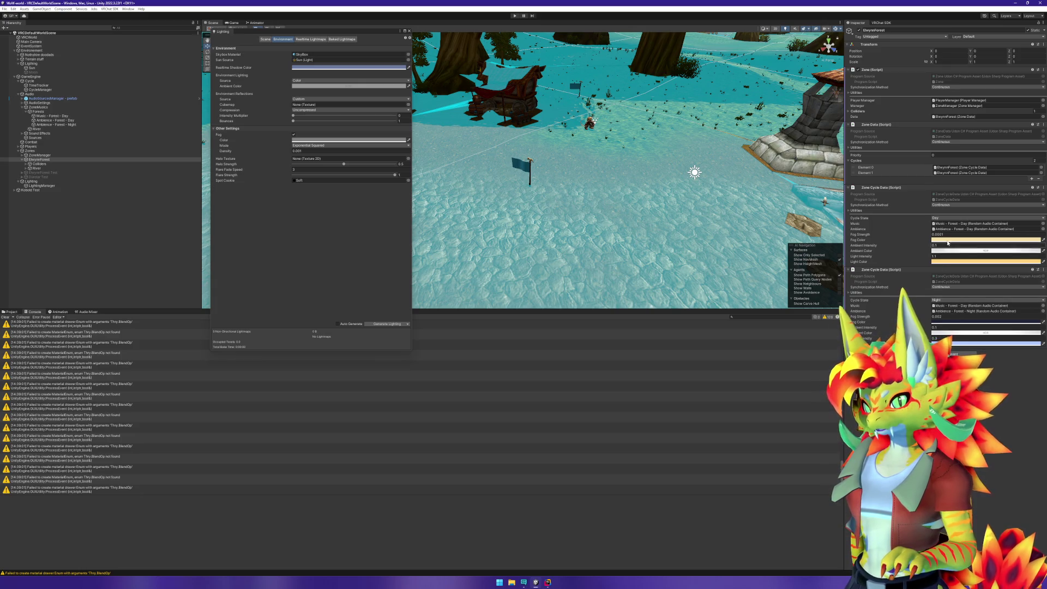
Inspect the Day fog, Day ambient and Night ambient colour pickers in the Inspector.
{"action": "left_click", "coordinate": [950, 240]}
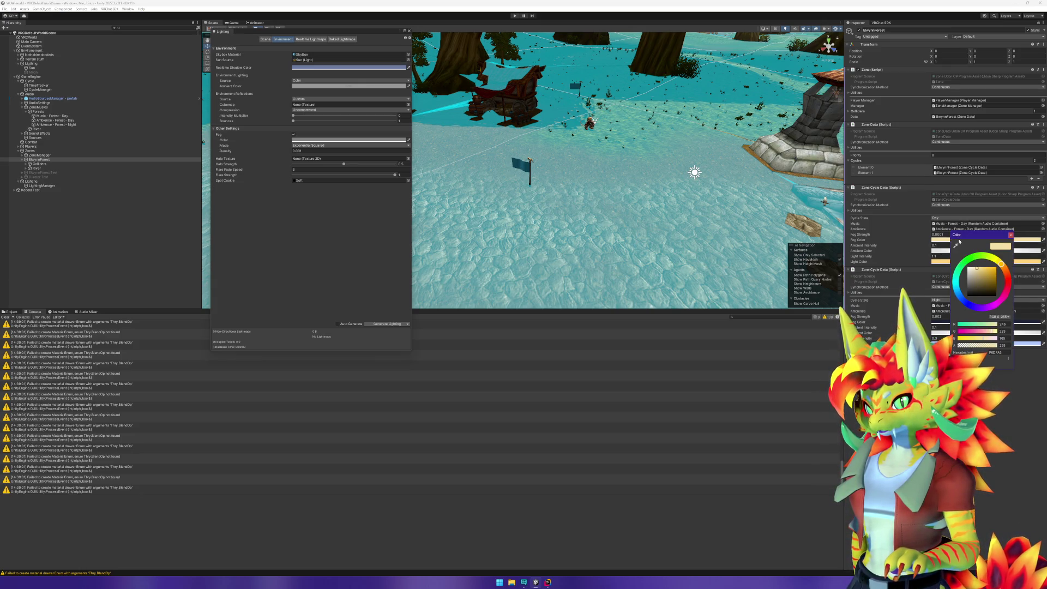
{"action": "left_click", "coordinate": [1011, 235]}
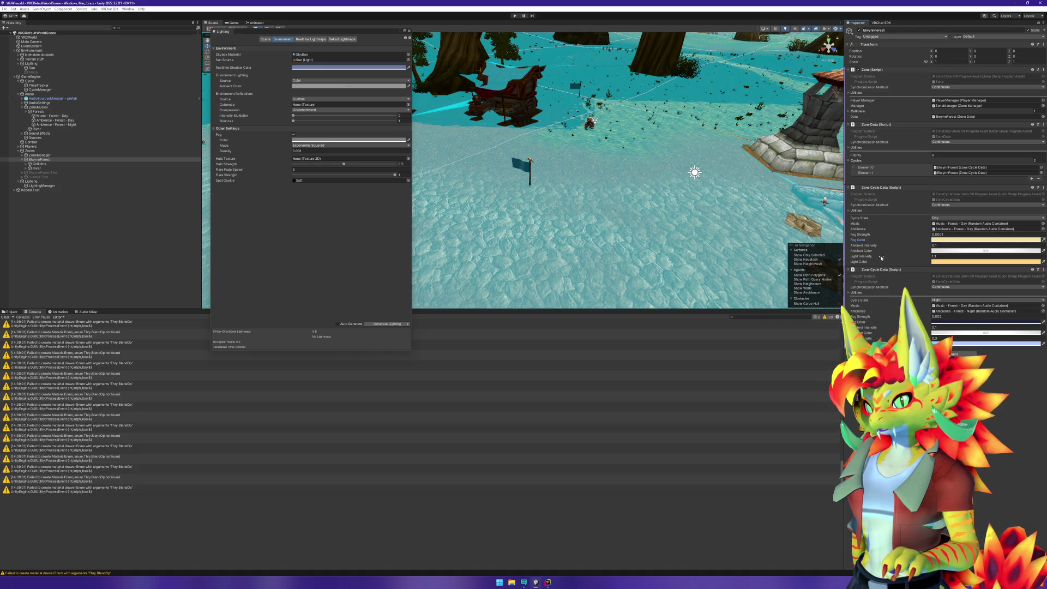
{"action": "left_click", "coordinate": [950, 251]}
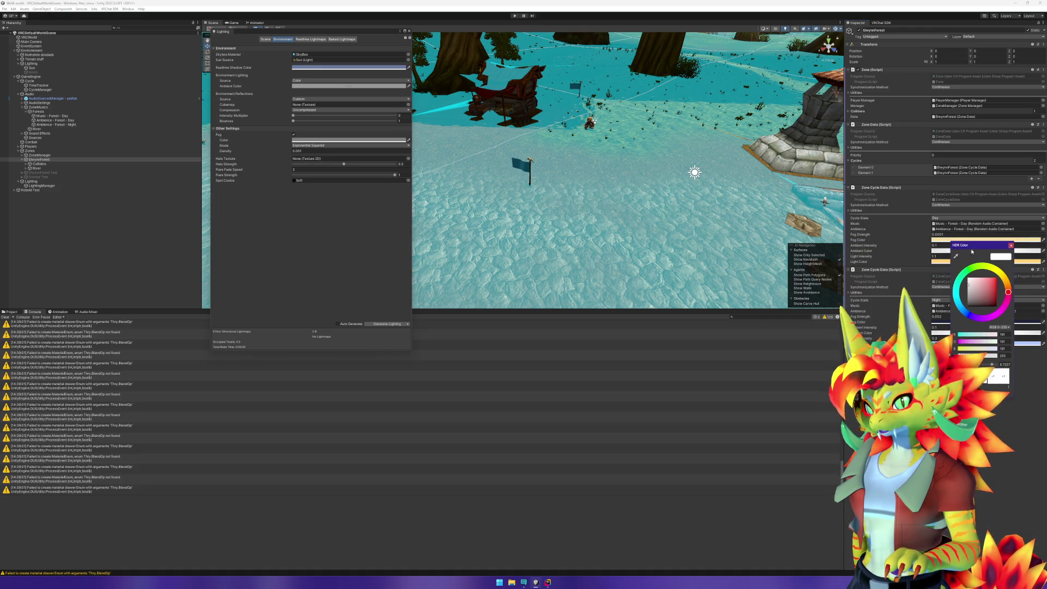
{"action": "left_click_drag", "start_coordinate": [982, 248], "coordinate": [866, 263]}
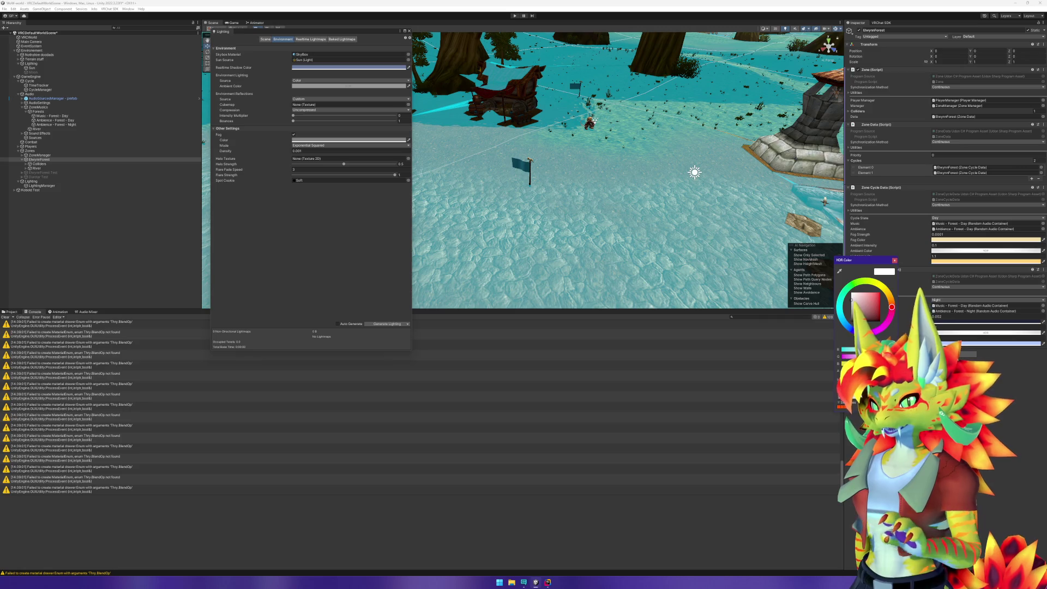
{"action": "left_click", "coordinate": [894, 260]}
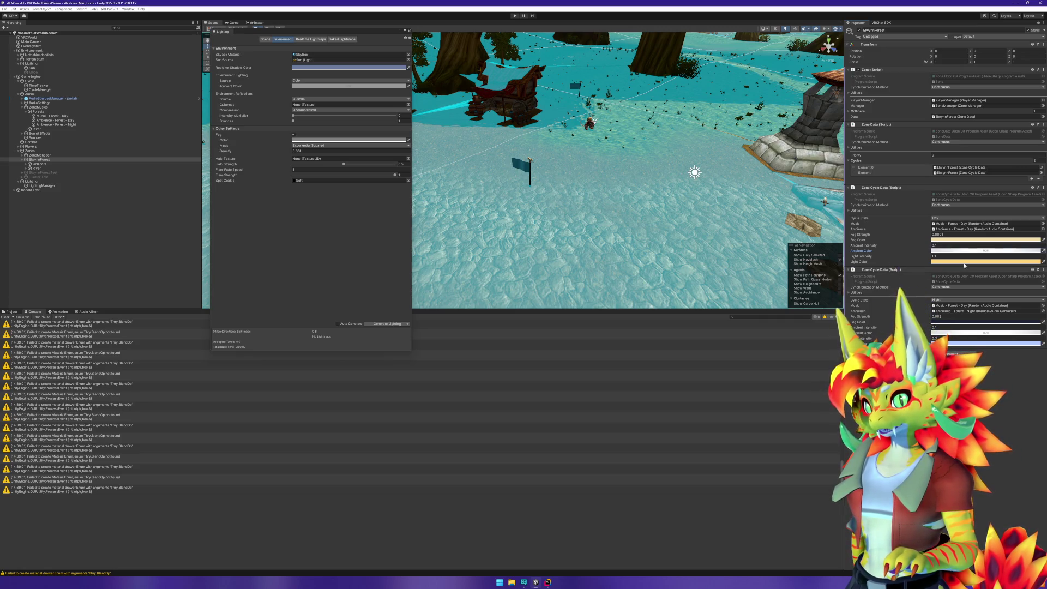
{"action": "left_click", "coordinate": [995, 332]}
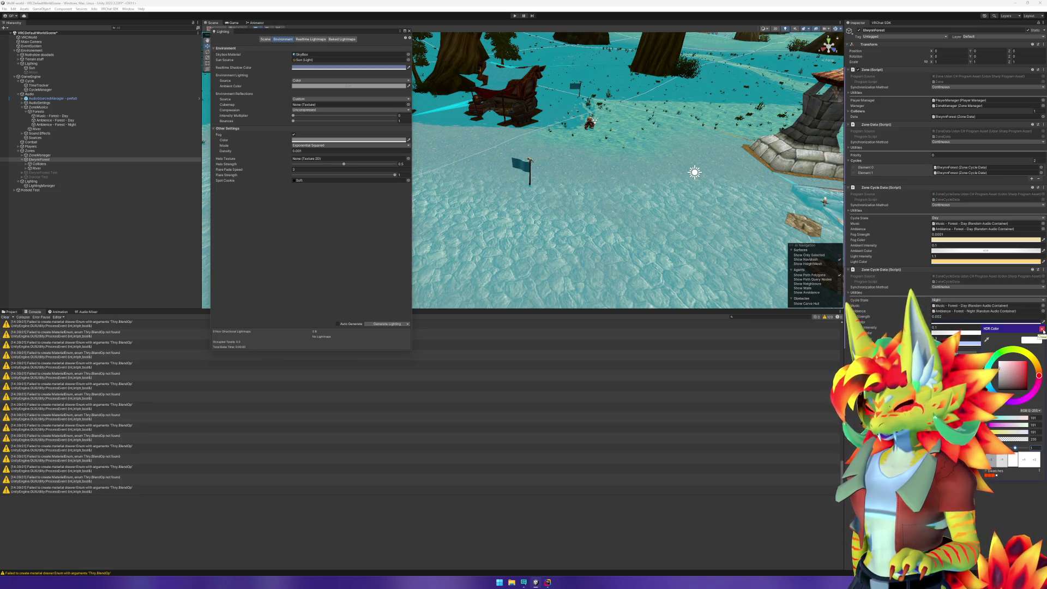
{"action": "left_click", "coordinate": [1041, 329]}
Set Day Ambient Intensity to 0.2 and enter Play mode.
{"action": "left_click", "coordinate": [947, 245]}
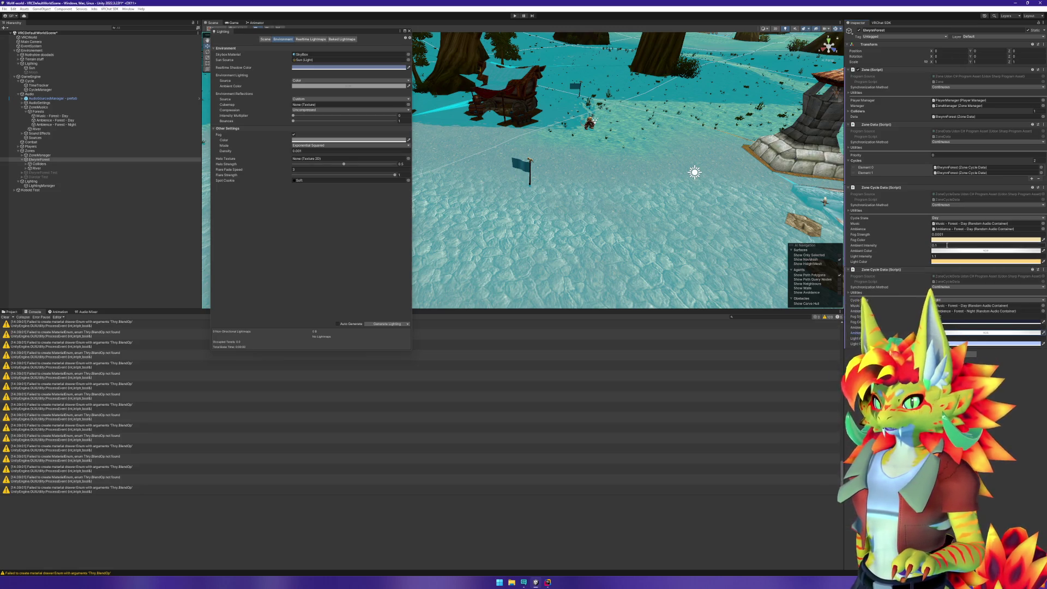
{"action": "type", "text": "0.2"}
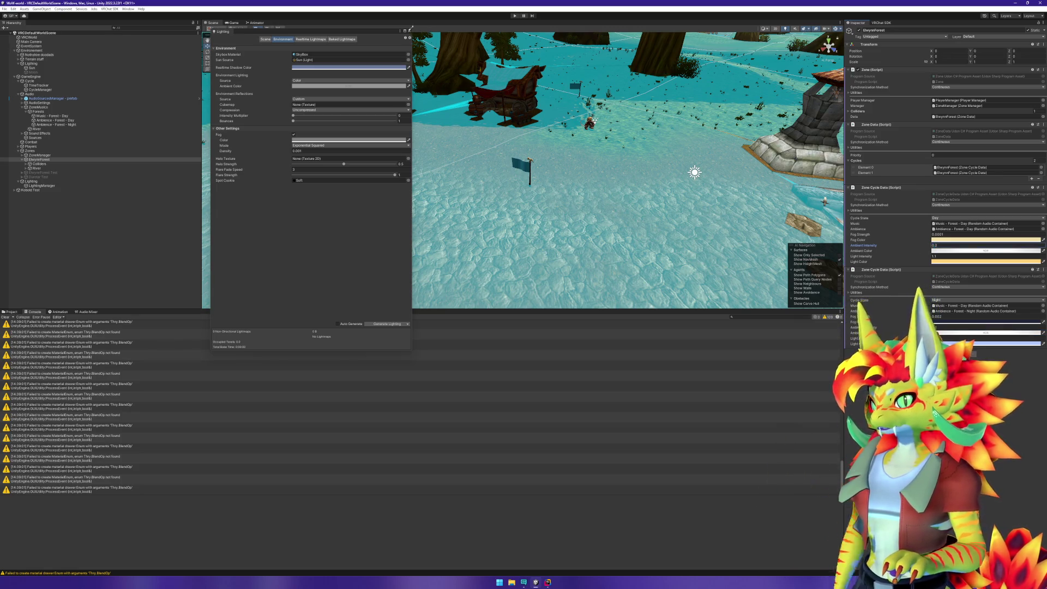
{"action": "left_click", "coordinate": [515, 16]}
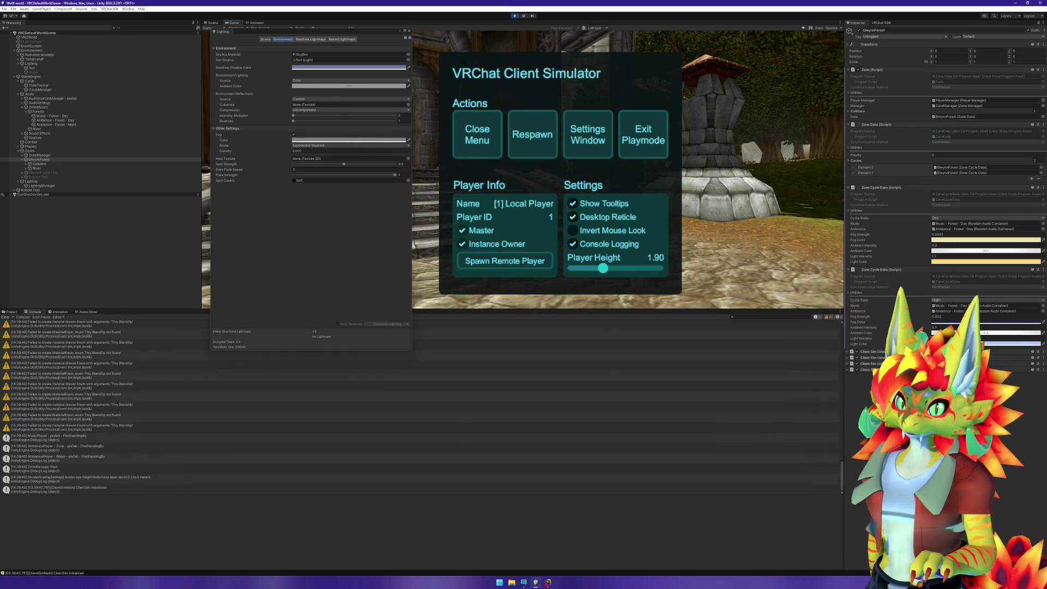
Close the Client Simulator menu, walk into the forest to check lighting, stop play, return to Rider.
{"action": "left_click", "coordinate": [515, 97]}
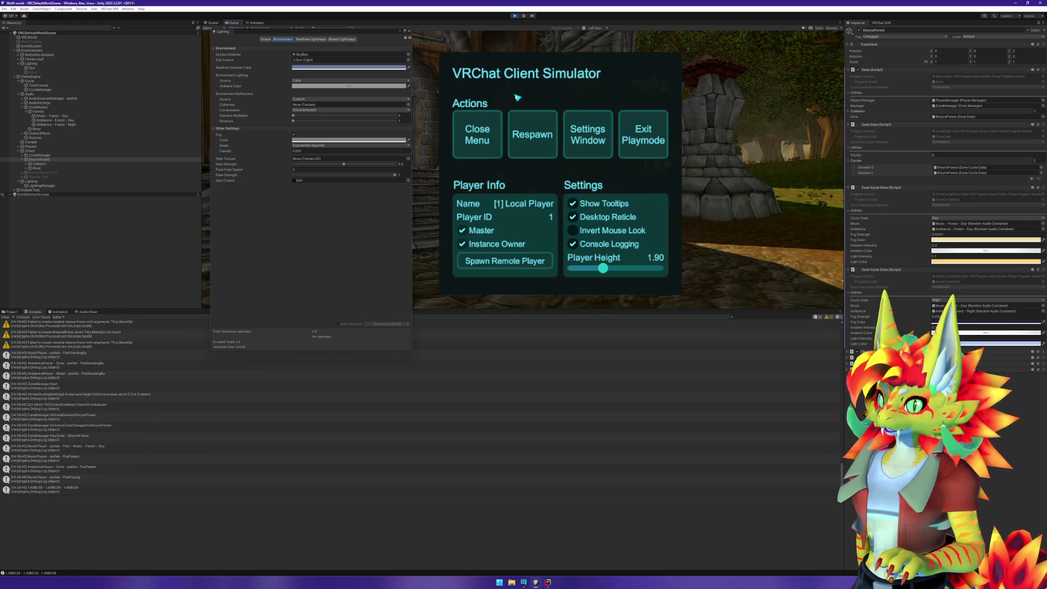
{"action": "left_click", "coordinate": [494, 130]}
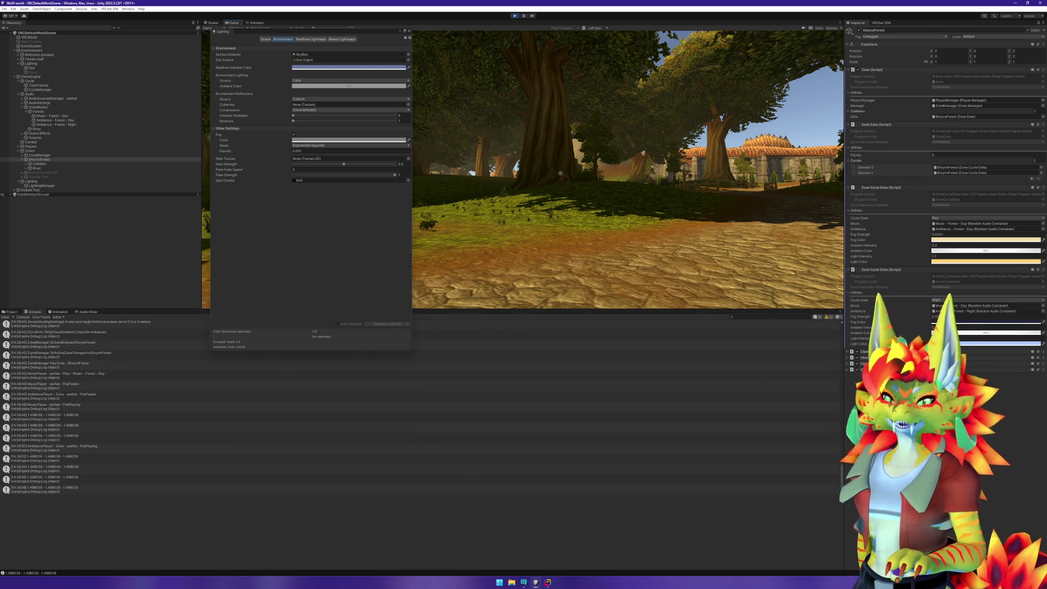
{"action": "key", "text": "w"}
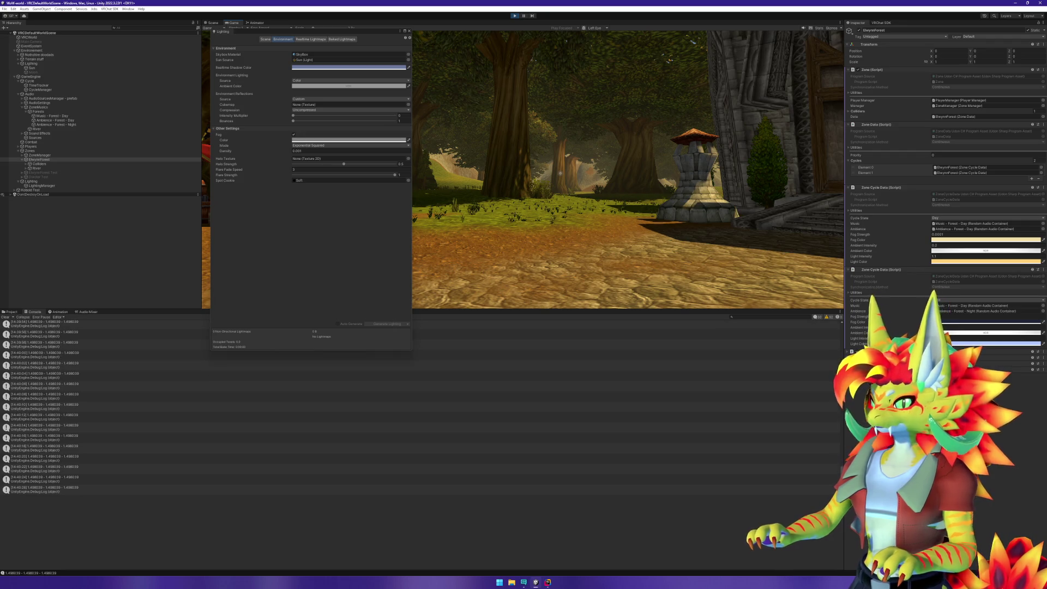
{"action": "key", "text": "super"}
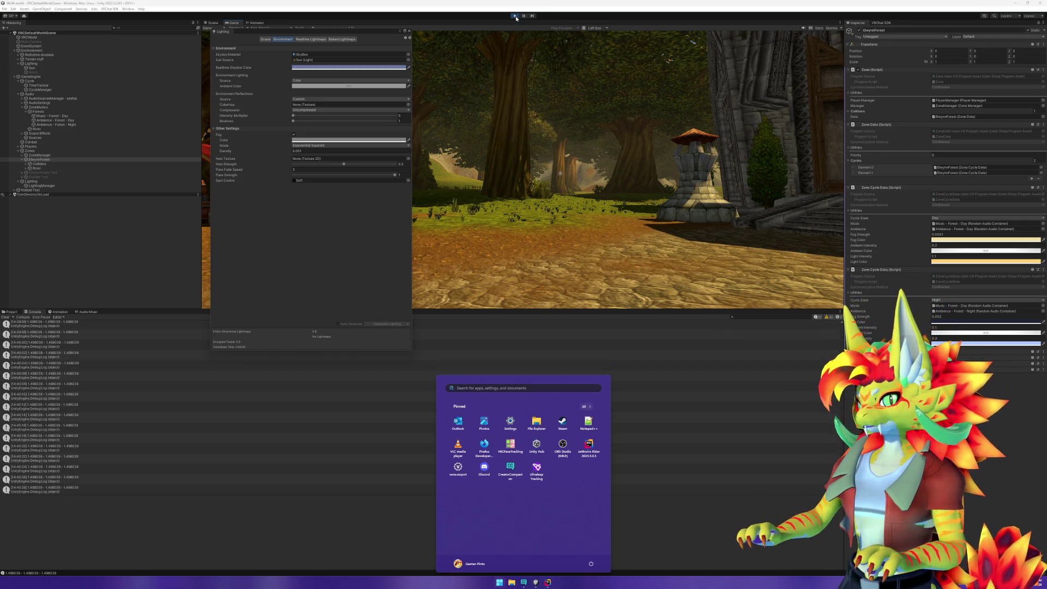
{"action": "left_click", "coordinate": [516, 18]}
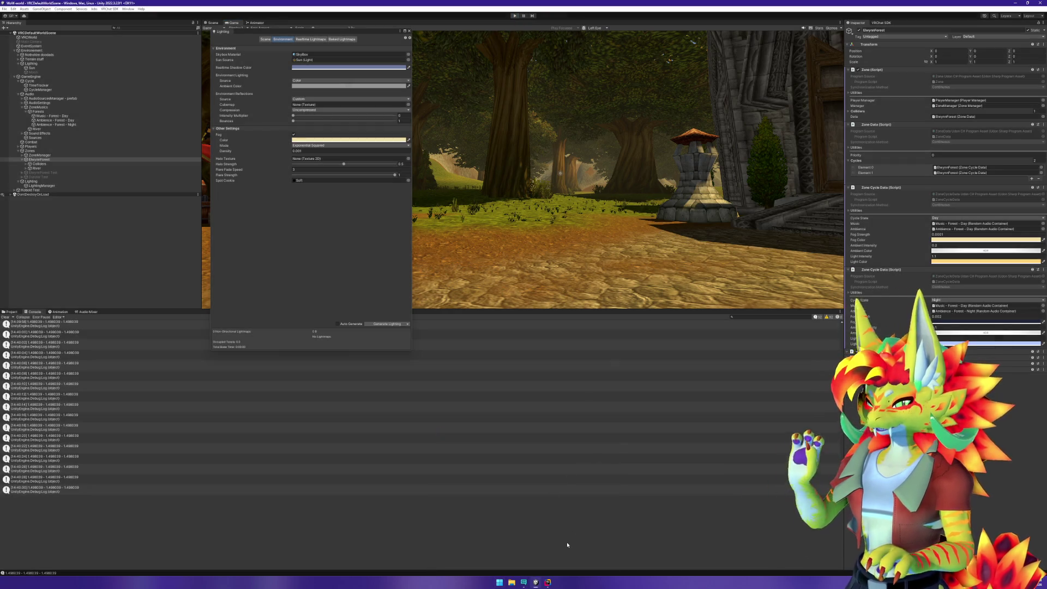
{"action": "left_click", "coordinate": [547, 582]}
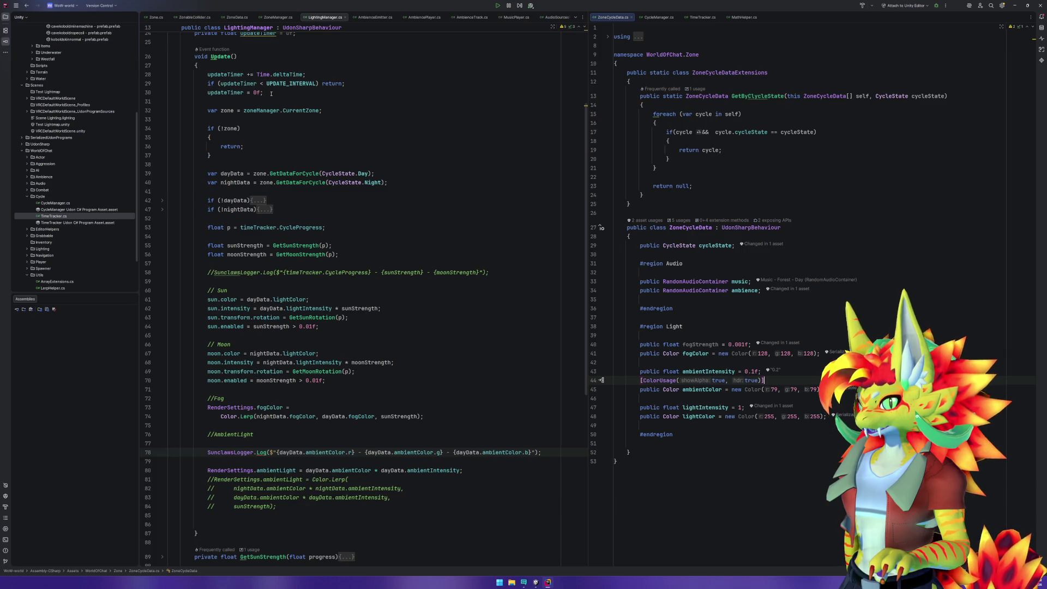
Duplicate the UPDATE_INTERVAL and updateTimer lines with Ctrl+D and inspect the resulting duplicate-declaration error.
{"action": "scroll", "coordinate": [278, 104], "scroll_direction": "up", "scroll_amount": 5}
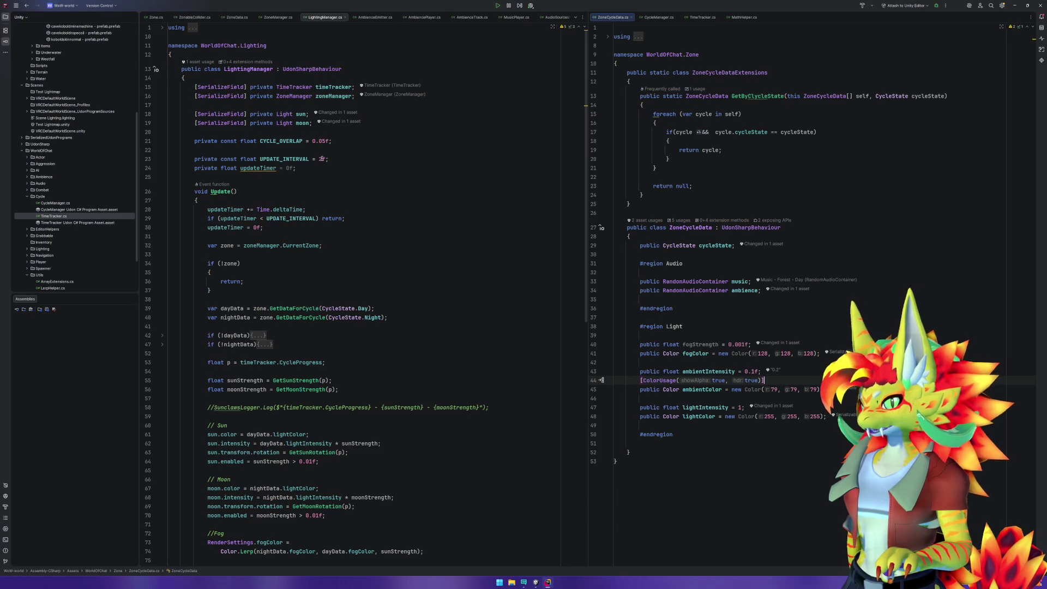
{"action": "scroll", "coordinate": [322, 159], "scroll_direction": "down", "scroll_amount": 5}
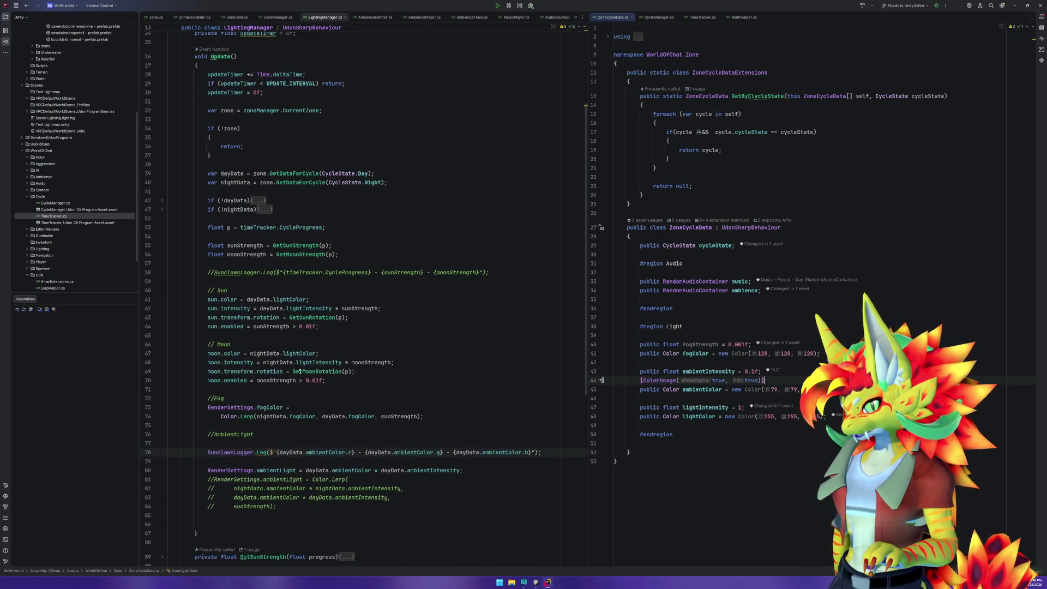
{"action": "left_click", "coordinate": [252, 366]}
{"action": "left_click", "coordinate": [306, 371]}
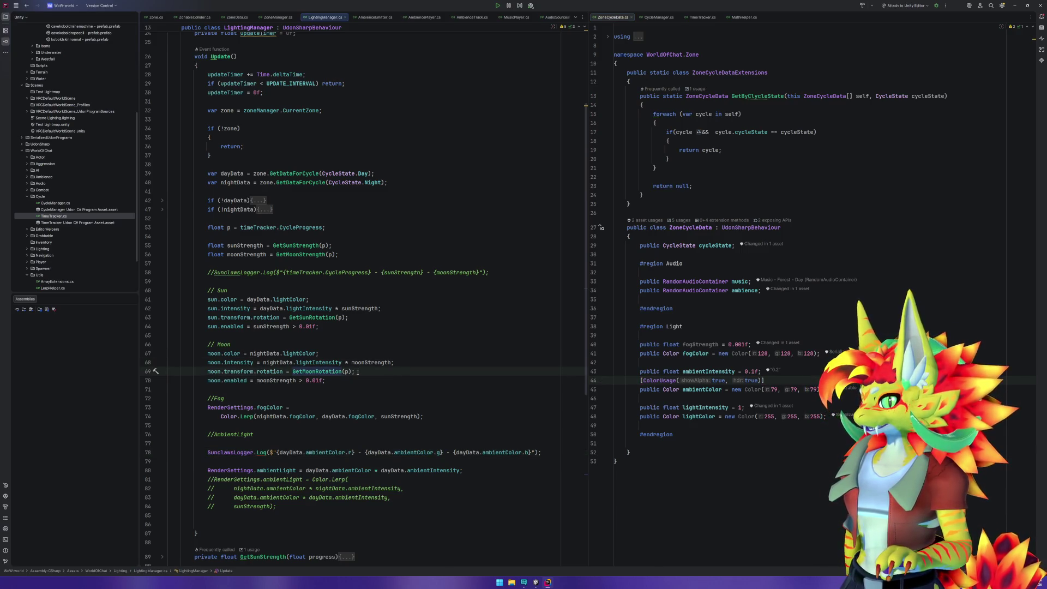
{"action": "scroll", "coordinate": [284, 107], "scroll_direction": "up", "scroll_amount": 5}
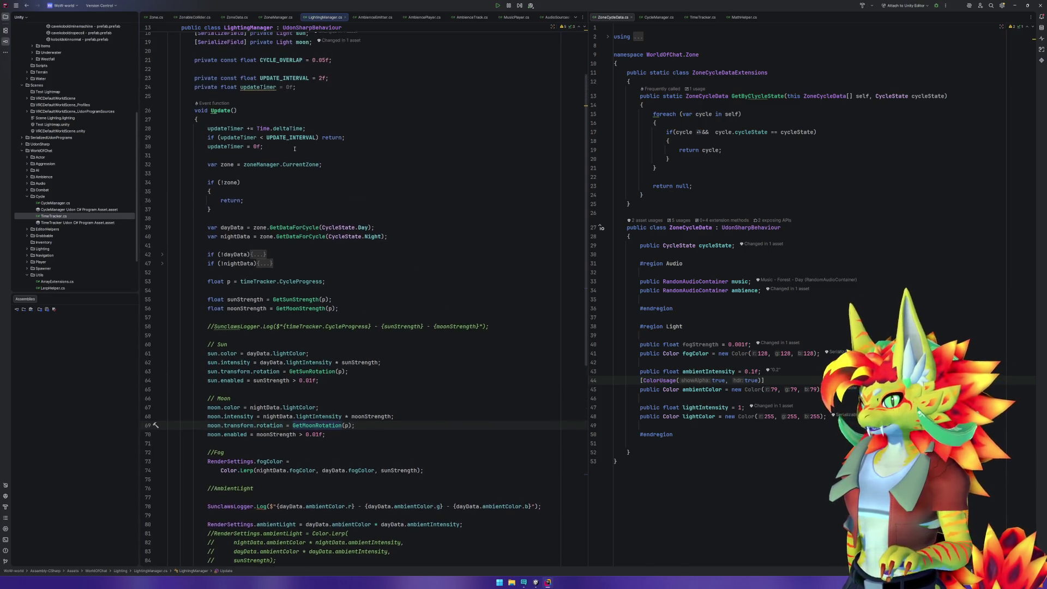
{"action": "left_click_drag", "start_coordinate": [295, 151], "coordinate": [304, 180]}
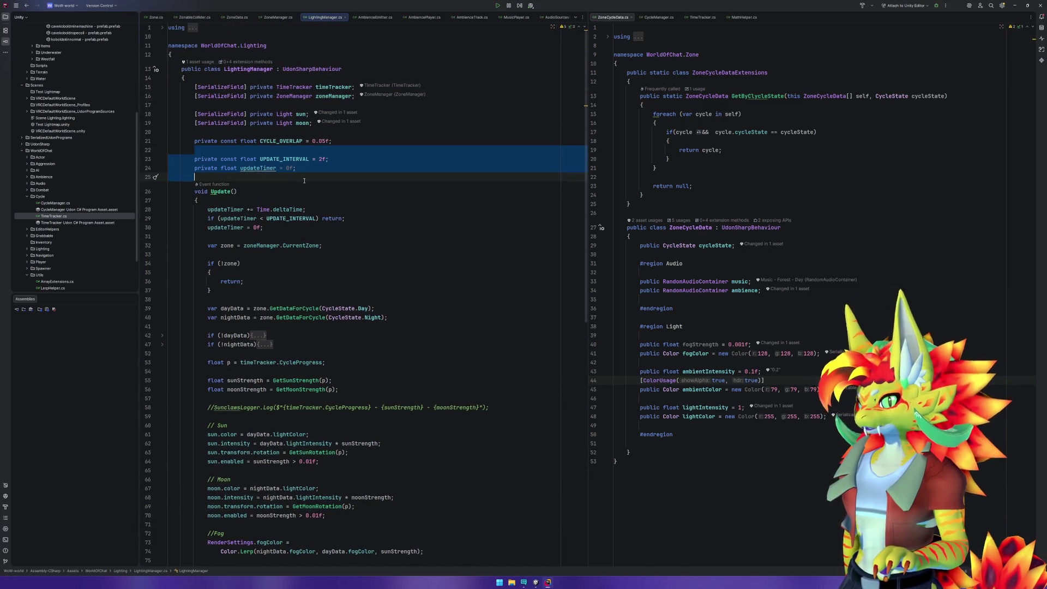
{"action": "key", "text": "ctrl+d"}
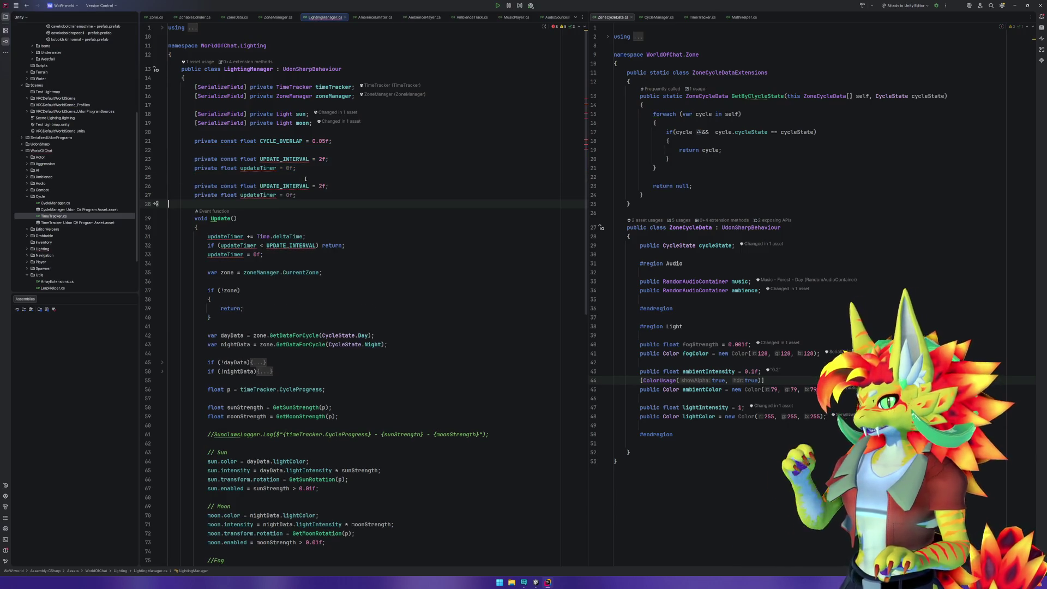
{"action": "left_click", "coordinate": [280, 186]}
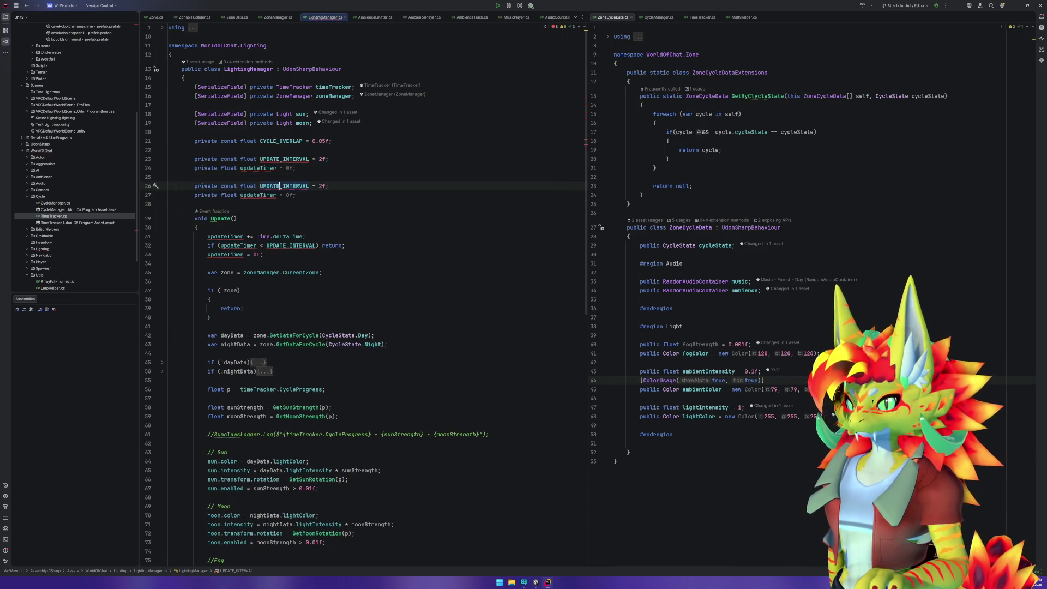
{"action": "mouse_move", "coordinate": [294, 190]}
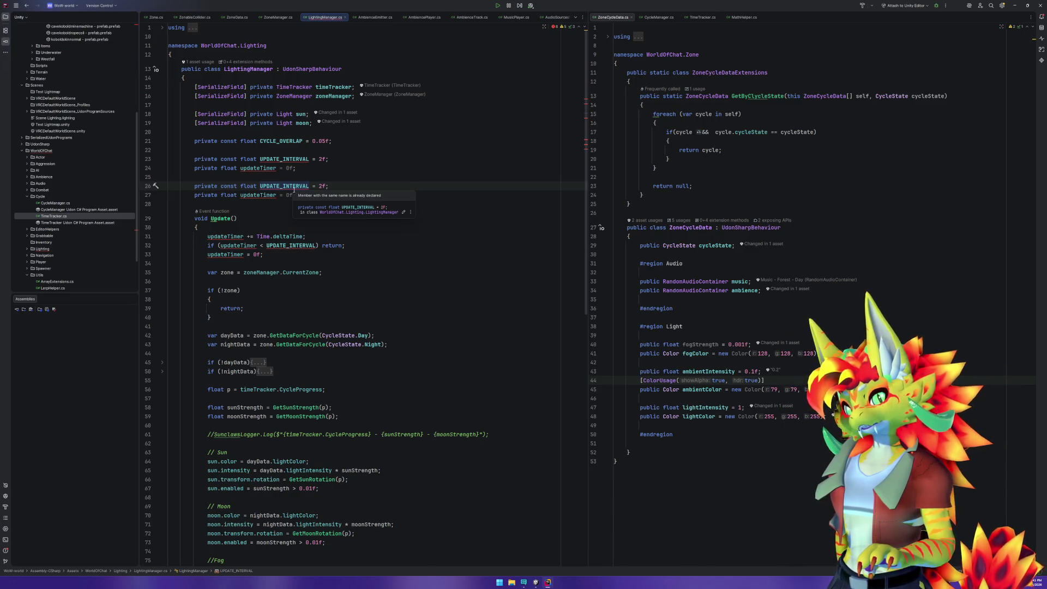
{"action": "scroll", "coordinate": [365, 230], "scroll_direction": "down", "scroll_amount": 9}
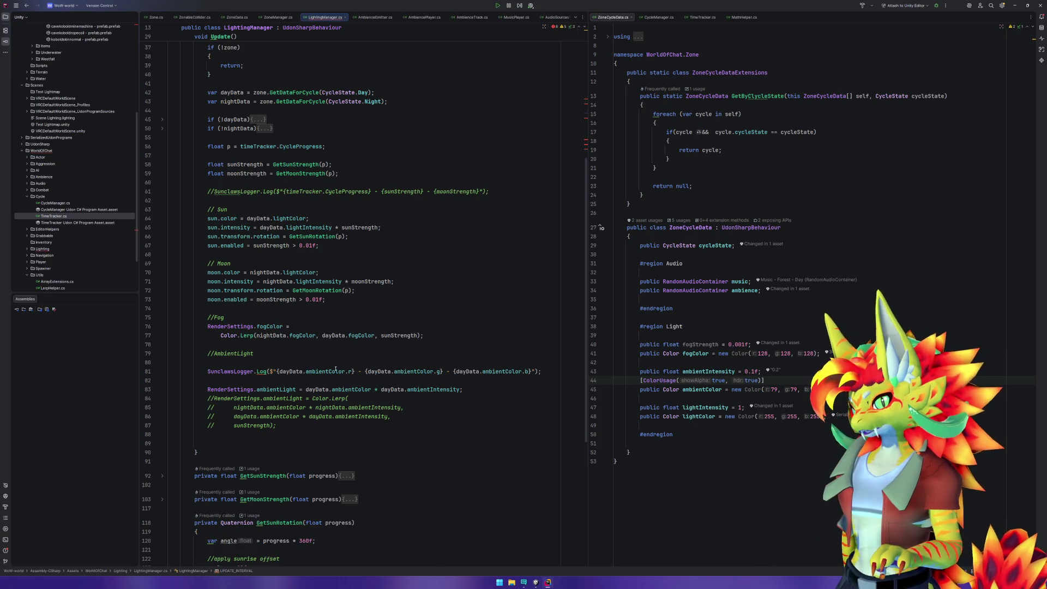
Delete the ambient colour debug log and the temporary ambientLight assignment line.
{"action": "left_click", "coordinate": [308, 389]}
{"action": "left_click", "coordinate": [219, 390]}
{"action": "key", "text": "ctrl+y"}
{"action": "left_click", "coordinate": [211, 372]}
{"action": "key", "text": "ctrl+y"}
{"action": "key", "text": "ctrl+y"}
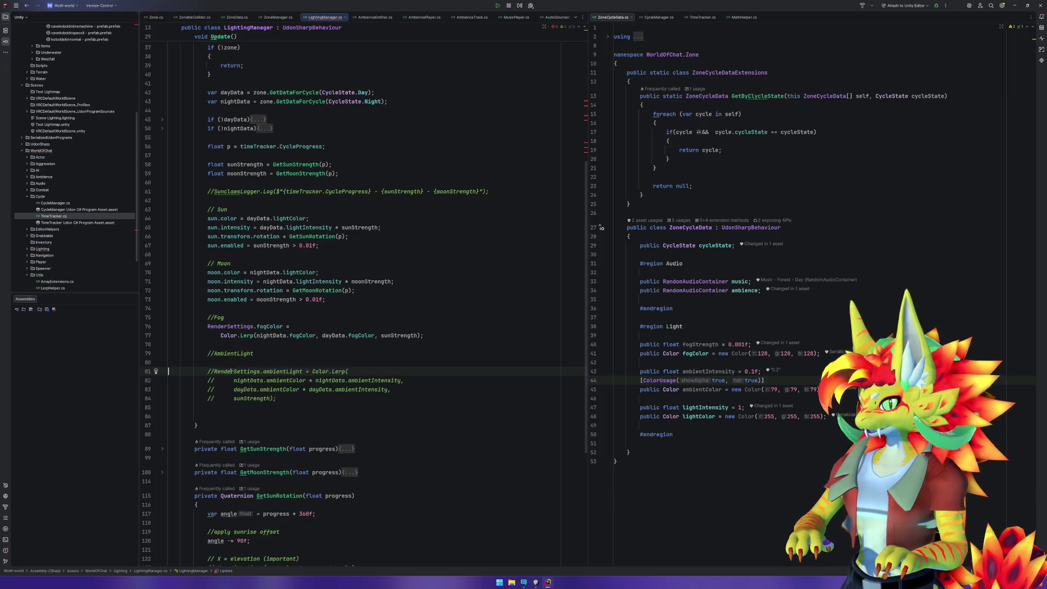
Uncomment the ambient light blending lines, tidy blank lines, and delete the commented SunclawsLogger line.
{"action": "left_click", "coordinate": [224, 364]}
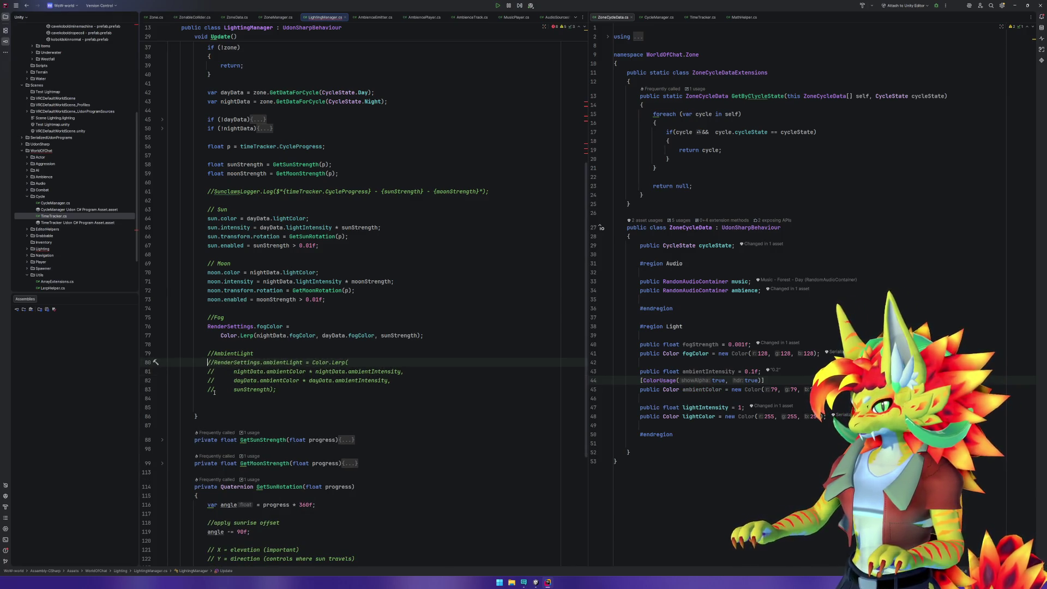
{"action": "key", "text": "ctrl+slash"}
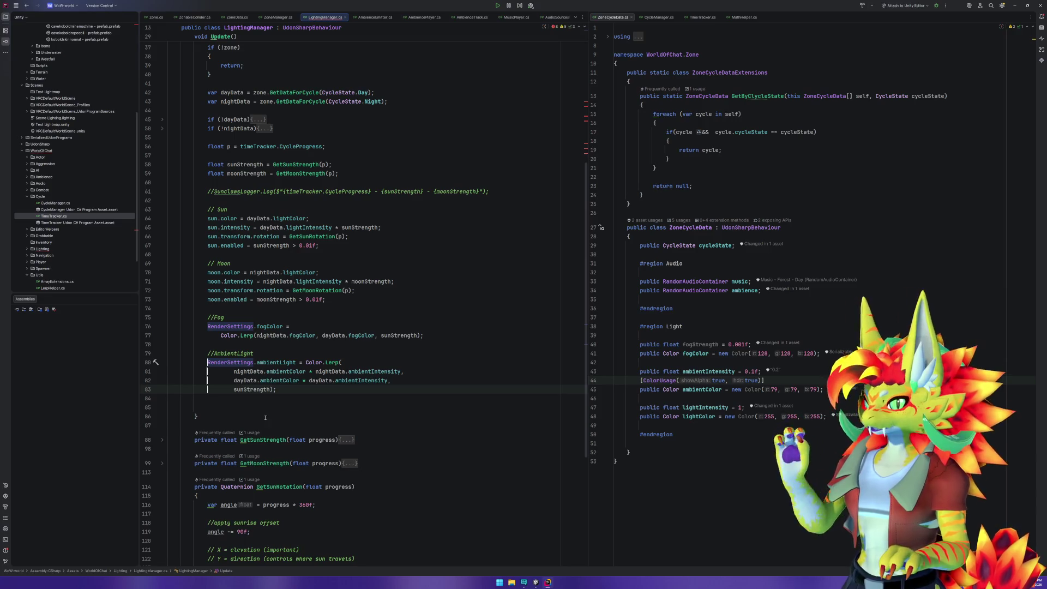
{"action": "left_click", "coordinate": [240, 404]}
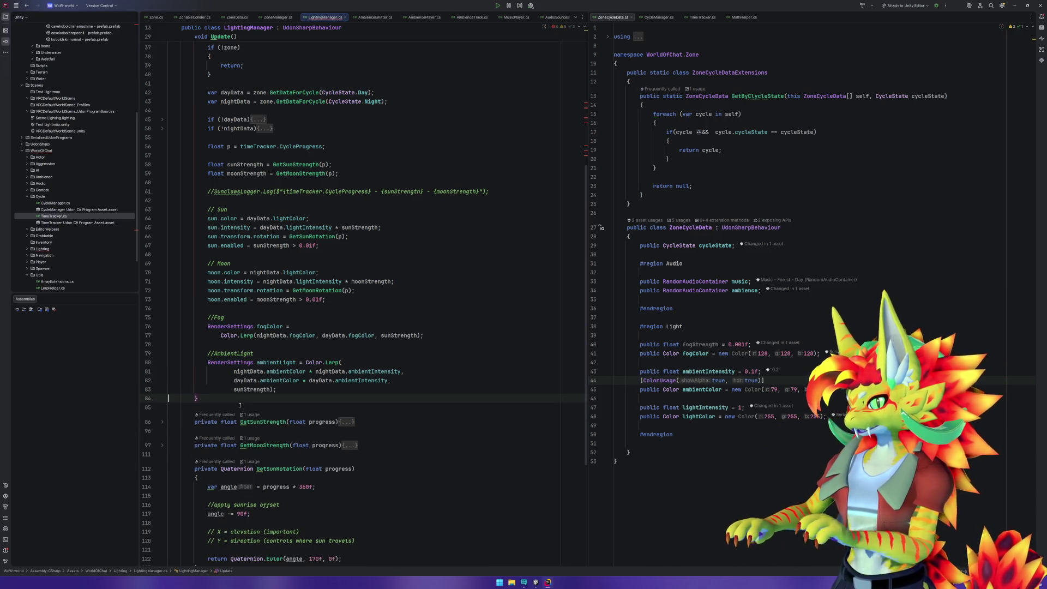
{"action": "key", "text": "ctrl+alt+l"}
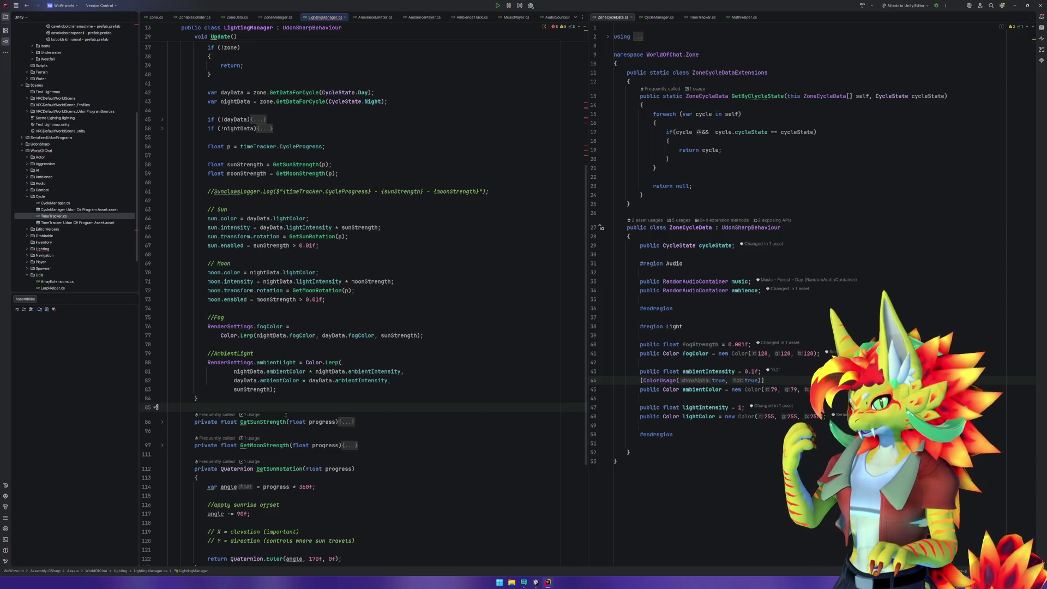
{"action": "scroll", "coordinate": [274, 299], "scroll_direction": "up", "scroll_amount": 4}
{"action": "left_click", "coordinate": [274, 299]}
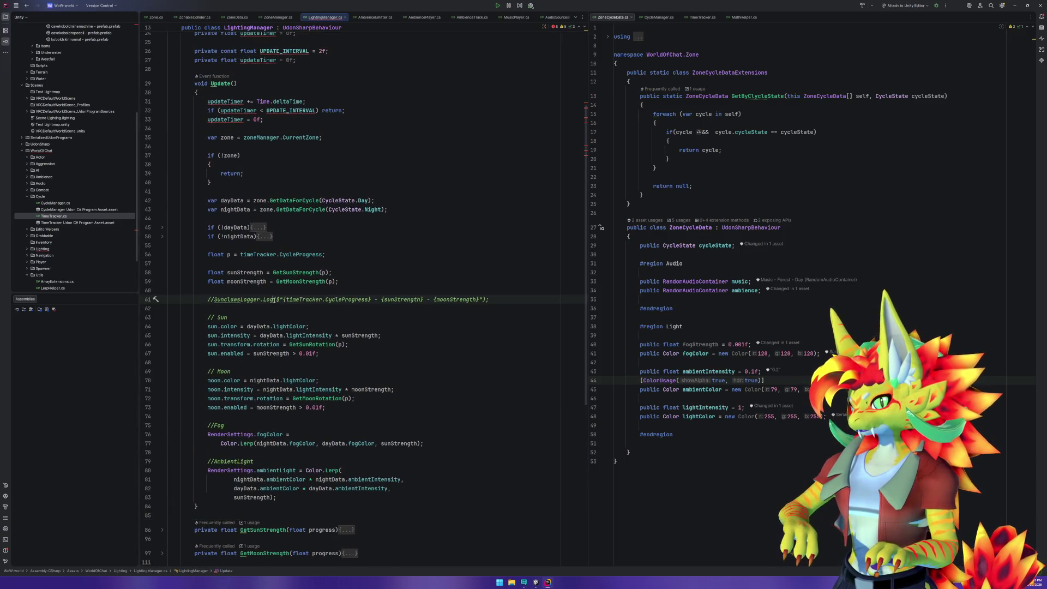
{"action": "key", "text": "ctrl+y"}
{"action": "key", "text": "ctrl+y"}
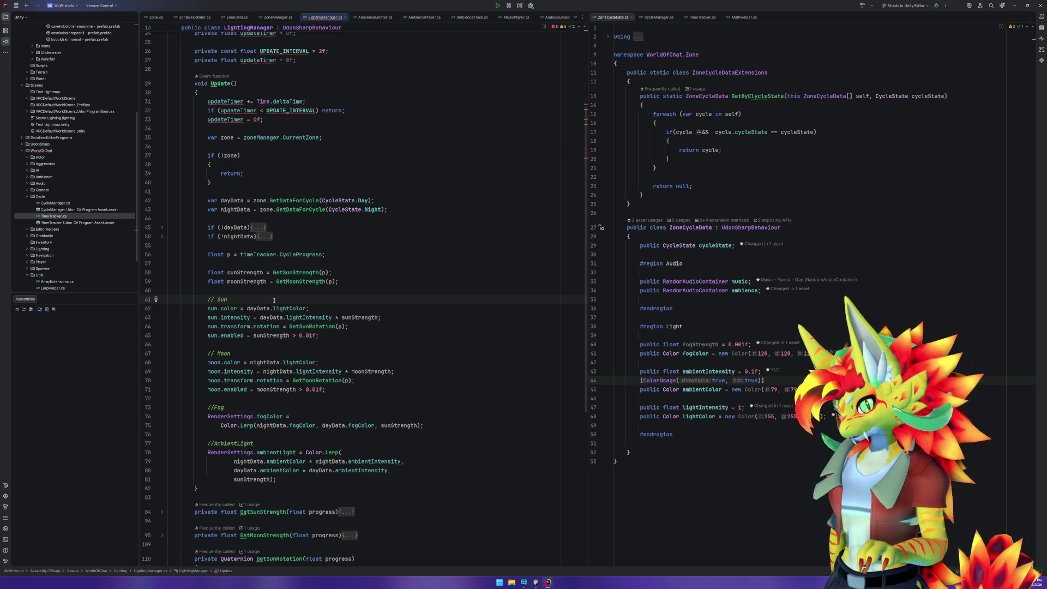
Rename variable p to cycleProgress everywhere with Shift+F6.
{"action": "left_click", "coordinate": [296, 272]}
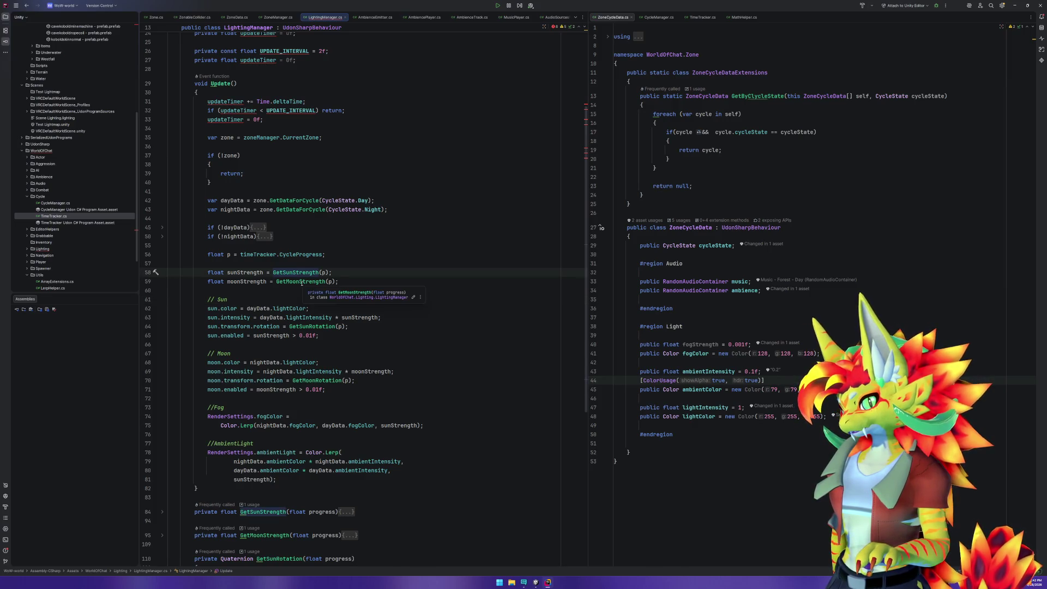
{"action": "left_click", "coordinate": [315, 326]}
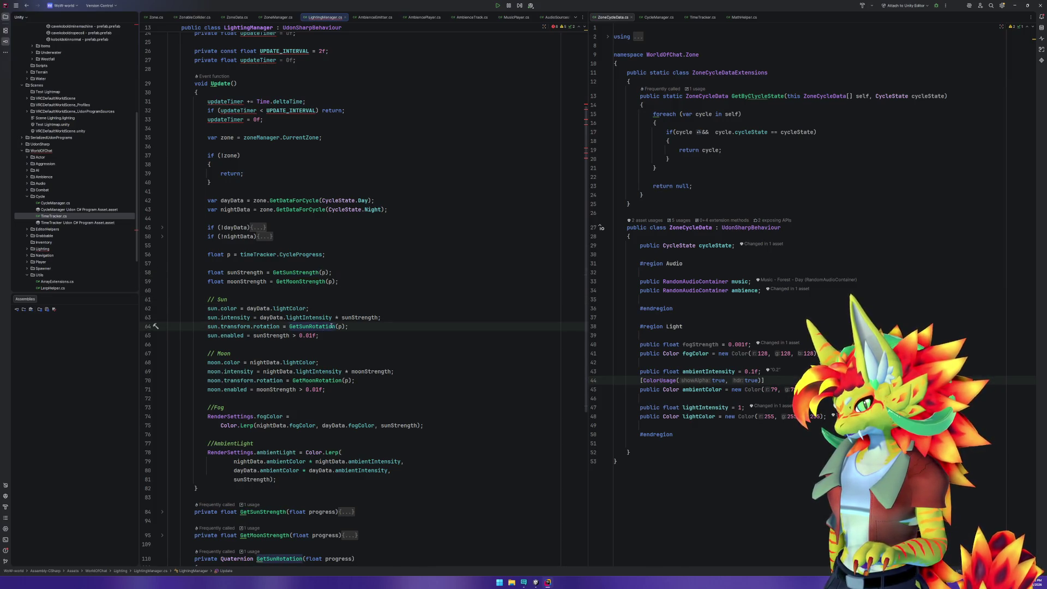
{"action": "left_click", "coordinate": [340, 326]}
{"action": "key", "text": "shift+F6"}
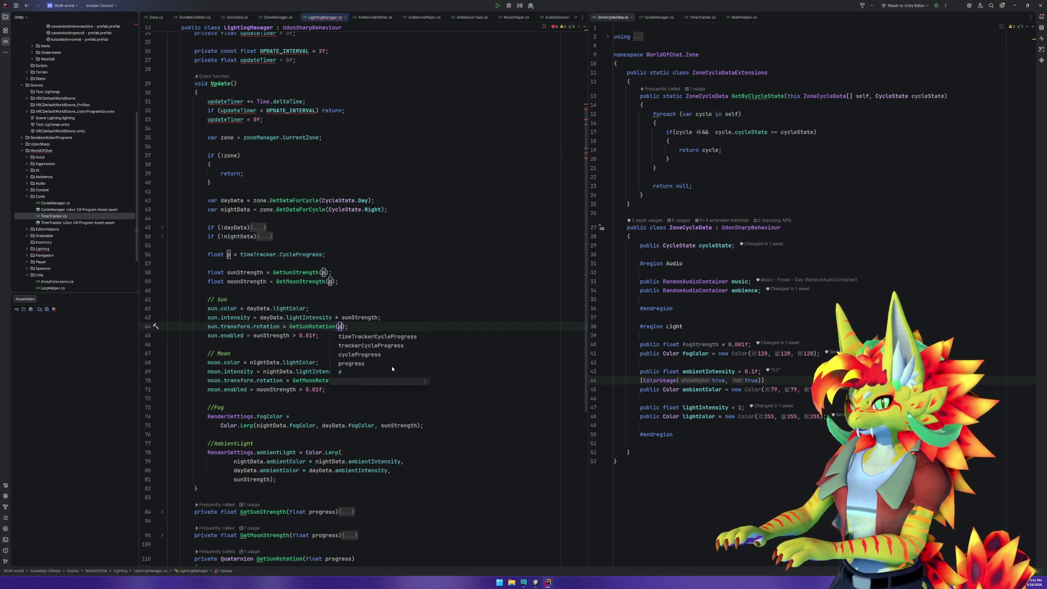
{"action": "type", "text": "cycleProgress"}
{"action": "key", "text": "Return"}
{"action": "left_click", "coordinate": [398, 294]}
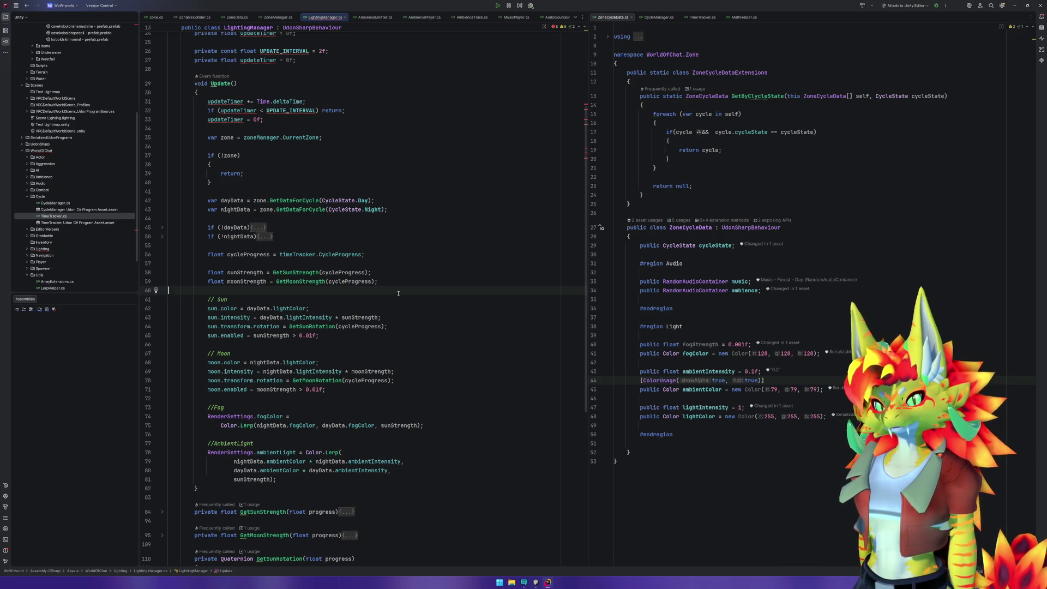
Collapse the GetSunRotation and GetMoonRotation methods.
{"action": "left_click", "coordinate": [360, 192]}
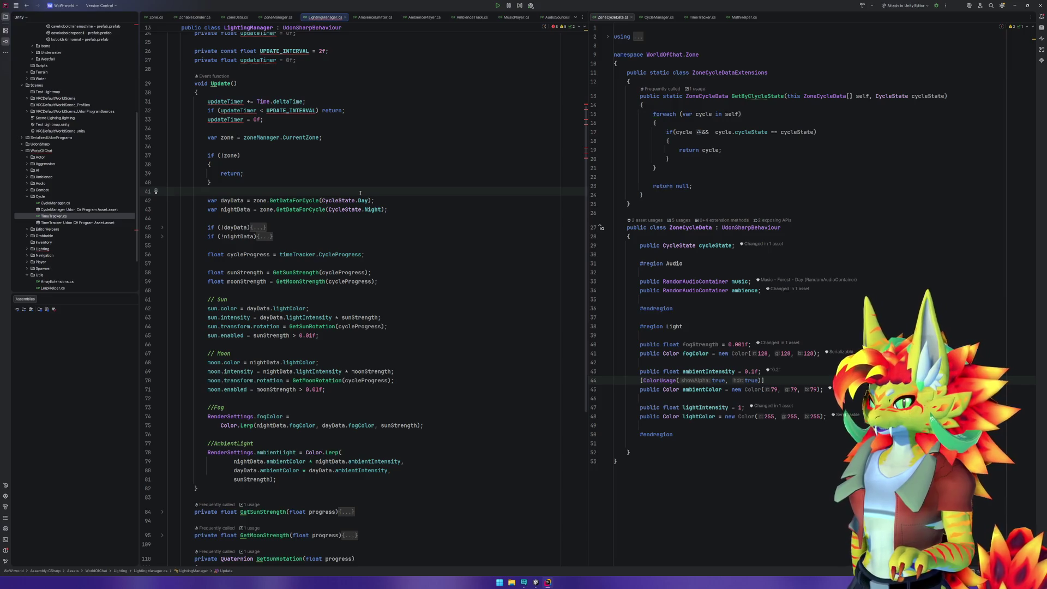
{"action": "scroll", "coordinate": [360, 193], "scroll_direction": "down", "scroll_amount": 6}
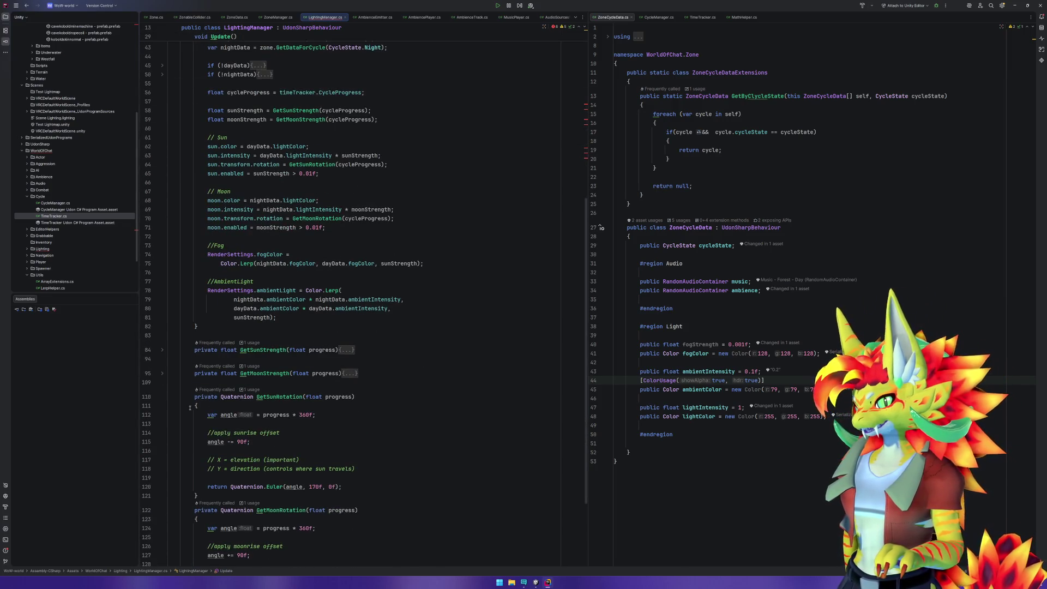
{"action": "left_click", "coordinate": [162, 396]}
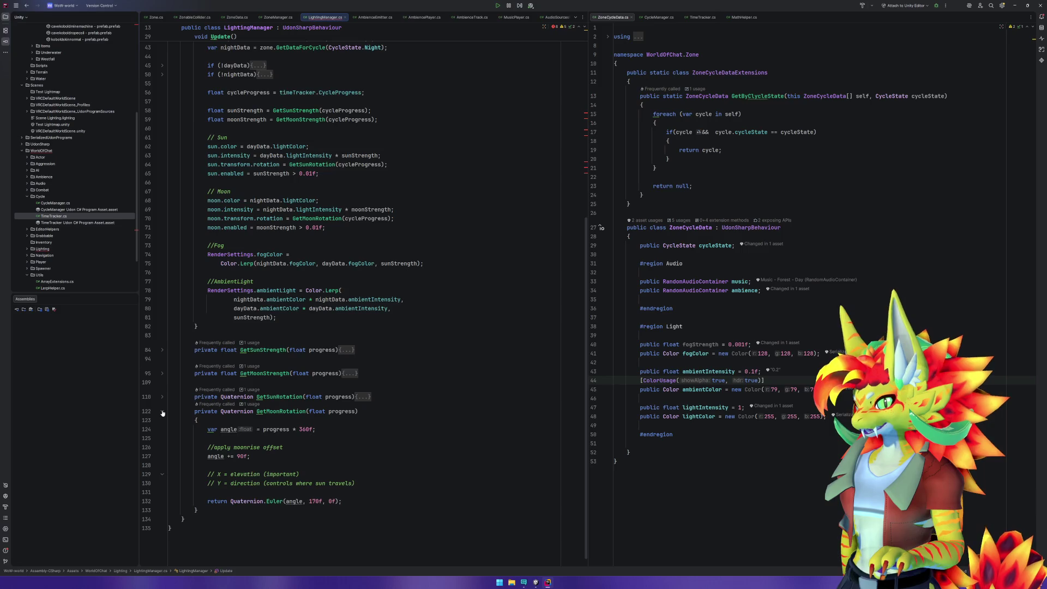
{"action": "left_click", "coordinate": [162, 411]}
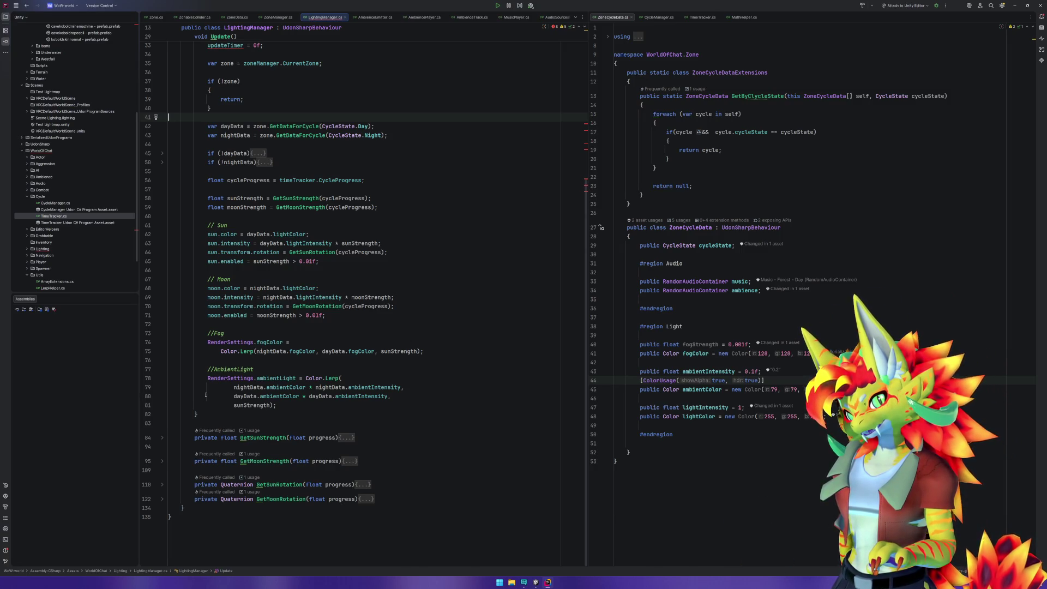
Delete the duplicate UPDATE_INTERVAL and updateTimer field lines.
{"action": "scroll", "coordinate": [328, 396], "scroll_direction": "up", "scroll_amount": 7}
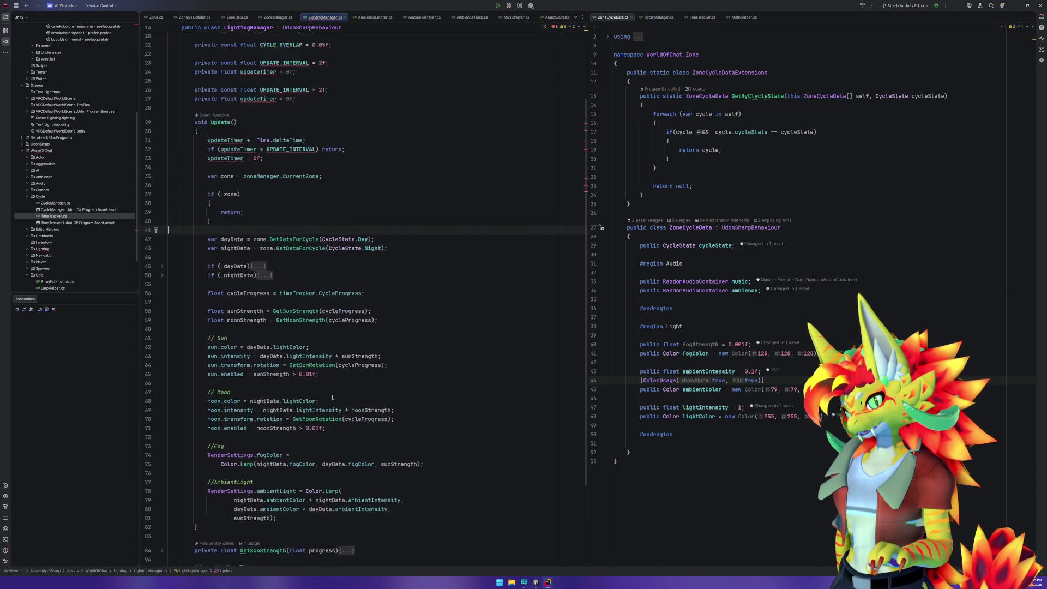
{"action": "left_click", "coordinate": [319, 165]}
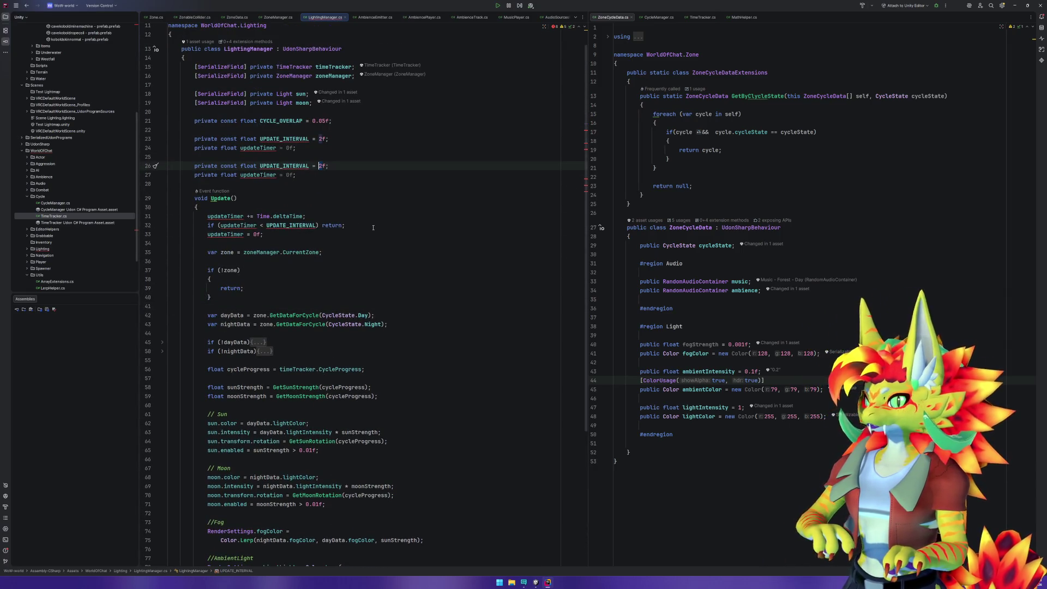
{"action": "key", "text": "Home"}
{"action": "key", "text": "shift+Down"}
{"action": "key", "text": "shift+Down"}
{"action": "key", "text": "Delete"}
Change UPDATE_INTERVAL from 2f to 0.1f, then return to Unity.
{"action": "key", "text": "Up"}
{"action": "key", "text": "Up"}
{"action": "key", "text": "Delete"}
{"action": "type", "text": "0.1"}
{"action": "left_click", "coordinate": [424, 253]}
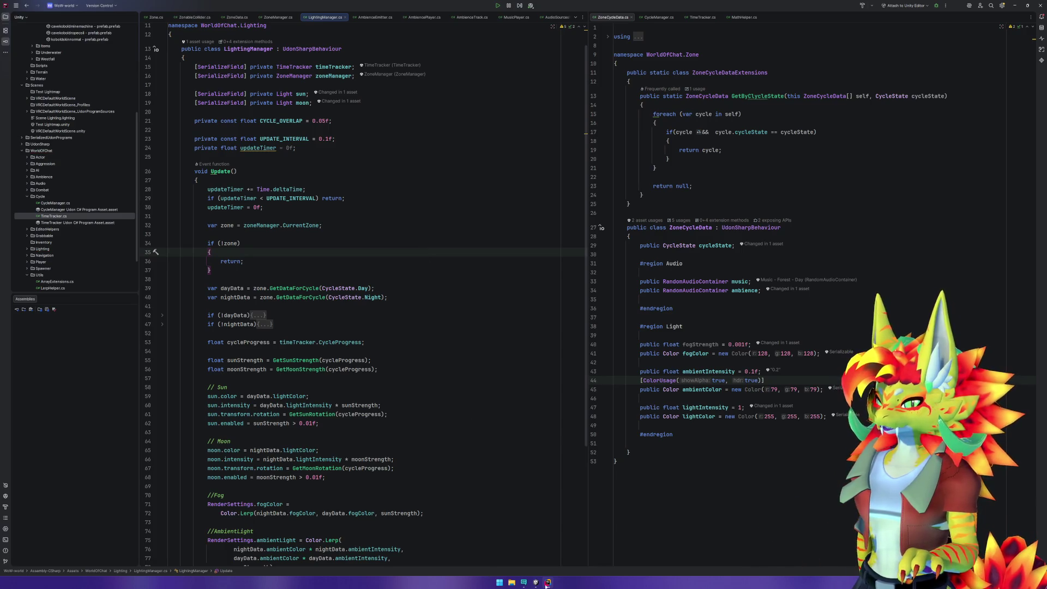
{"action": "left_click", "coordinate": [535, 582]}
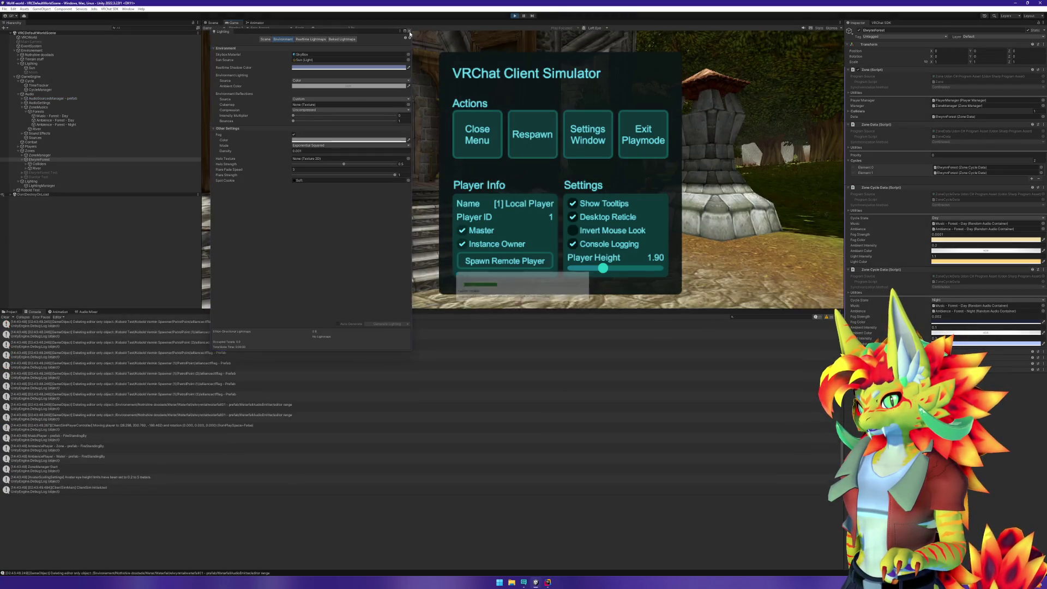
Play the scene, close the simulator menu, walk toward the distant town, stop, and return to Rider.
{"action": "left_click", "coordinate": [409, 31]}
{"action": "left_click", "coordinate": [495, 134]}
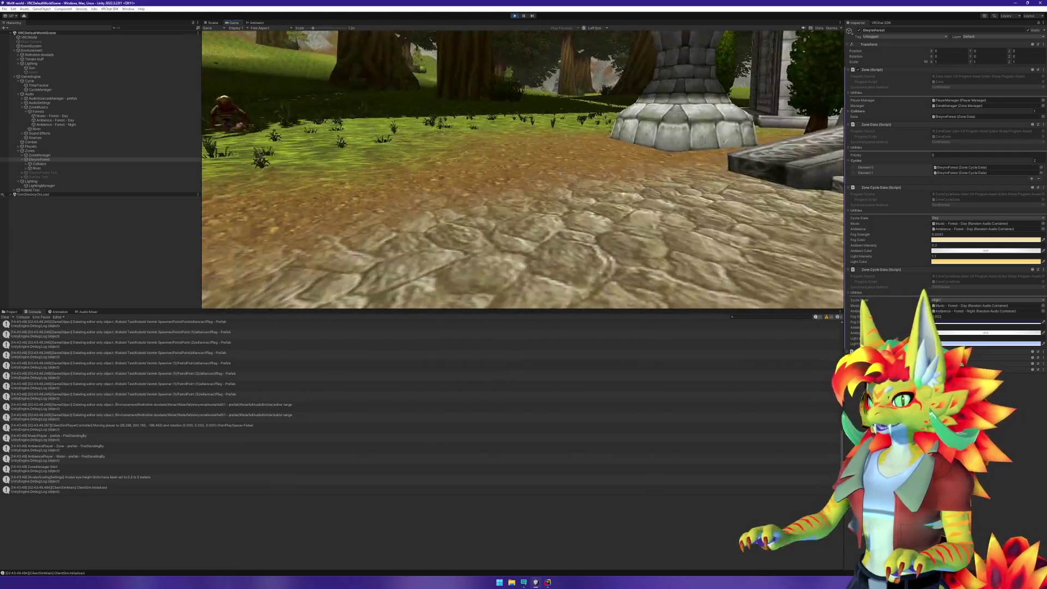
{"action": "key", "text": "w"}
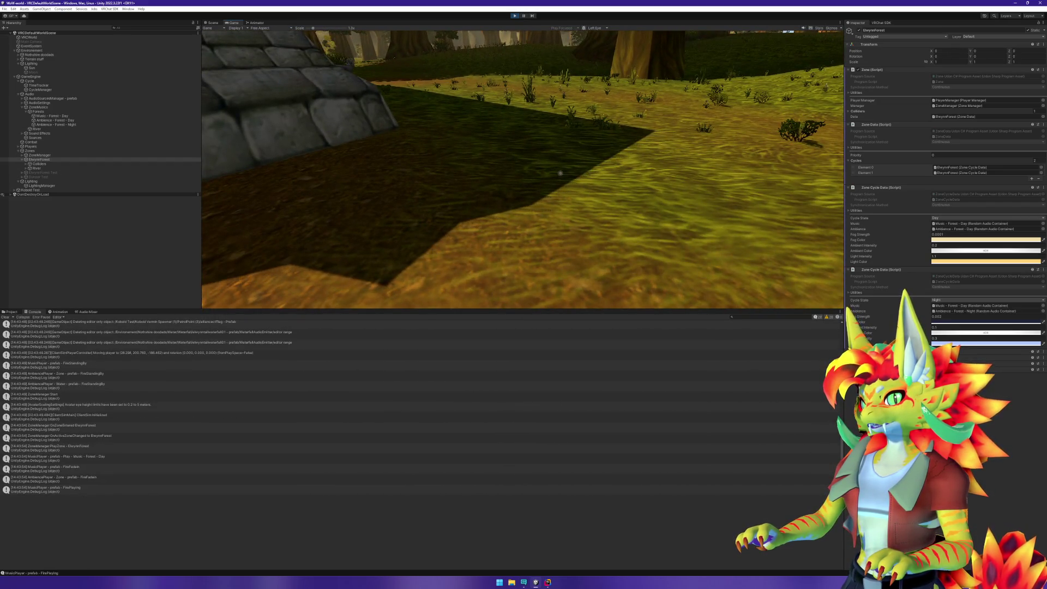
{"action": "key", "text": "w"}
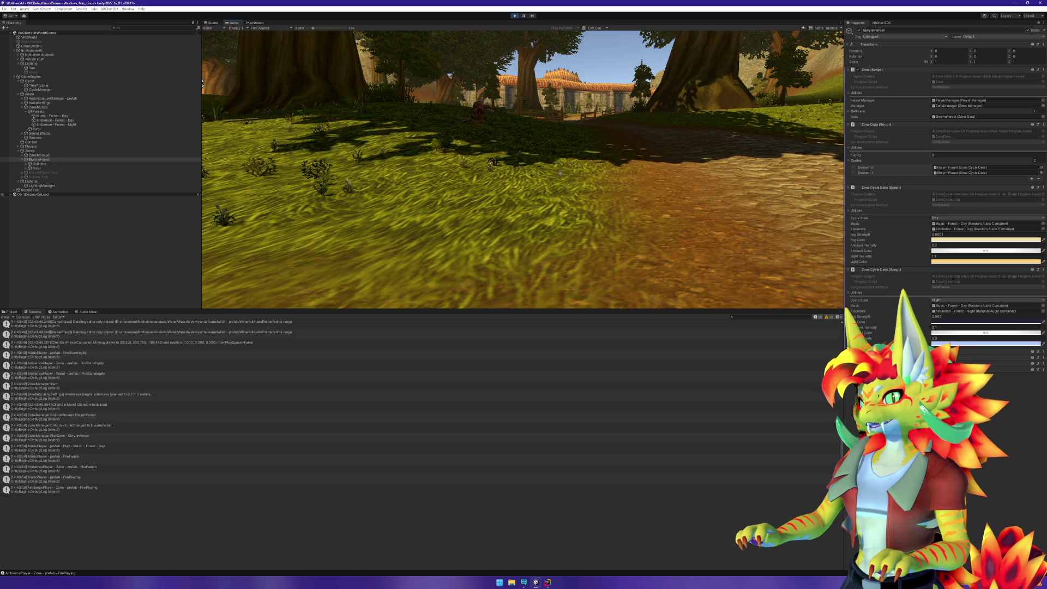
{"action": "key", "text": "super"}
{"action": "left_click", "coordinate": [519, 17]}
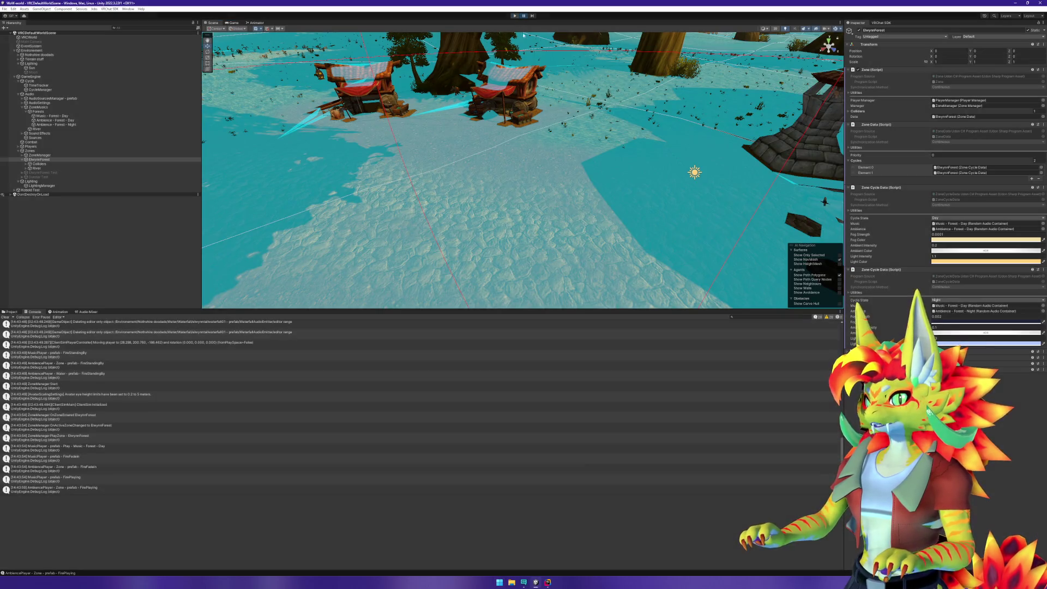
{"action": "key", "text": "alt+Tab"}
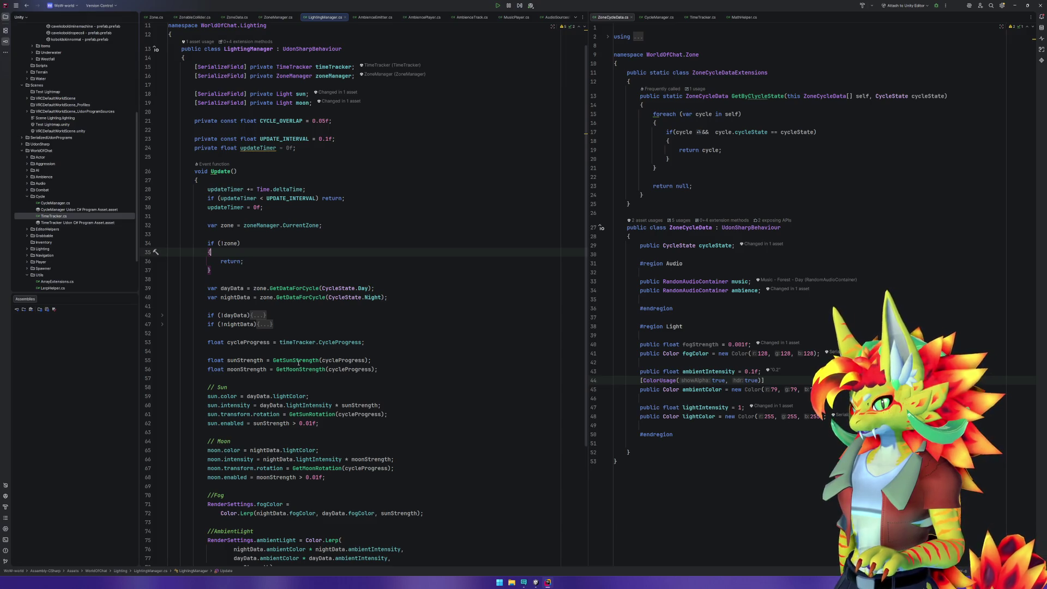
Move the zone null check to the top of Update with the zone lookup above it.
{"action": "left_click", "coordinate": [318, 414]}
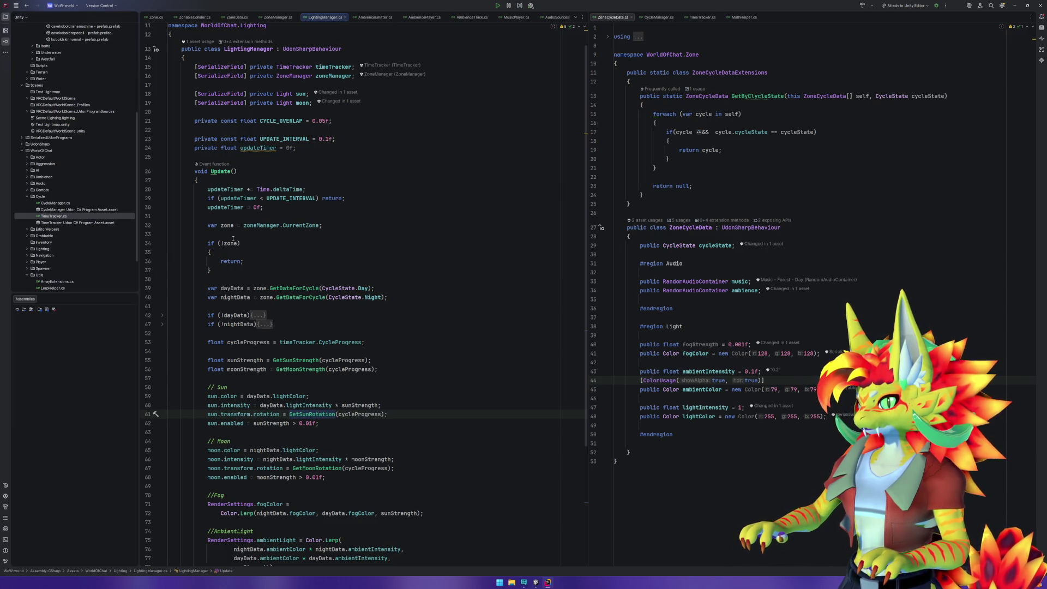
{"action": "mouse_move", "coordinate": [229, 236]}
{"action": "left_mouse_down"}
{"action": "mouse_move", "coordinate": [229, 281]}
{"action": "mouse_move", "coordinate": [241, 180]}
{"action": "left_mouse_up"}
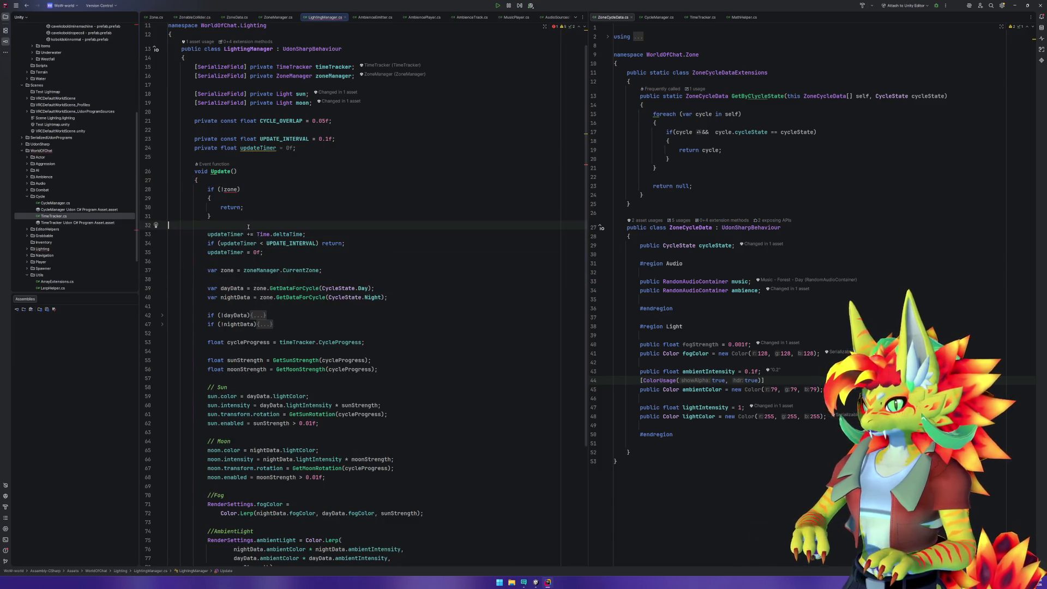
{"action": "left_click_drag", "start_coordinate": [240, 261], "coordinate": [247, 280]}
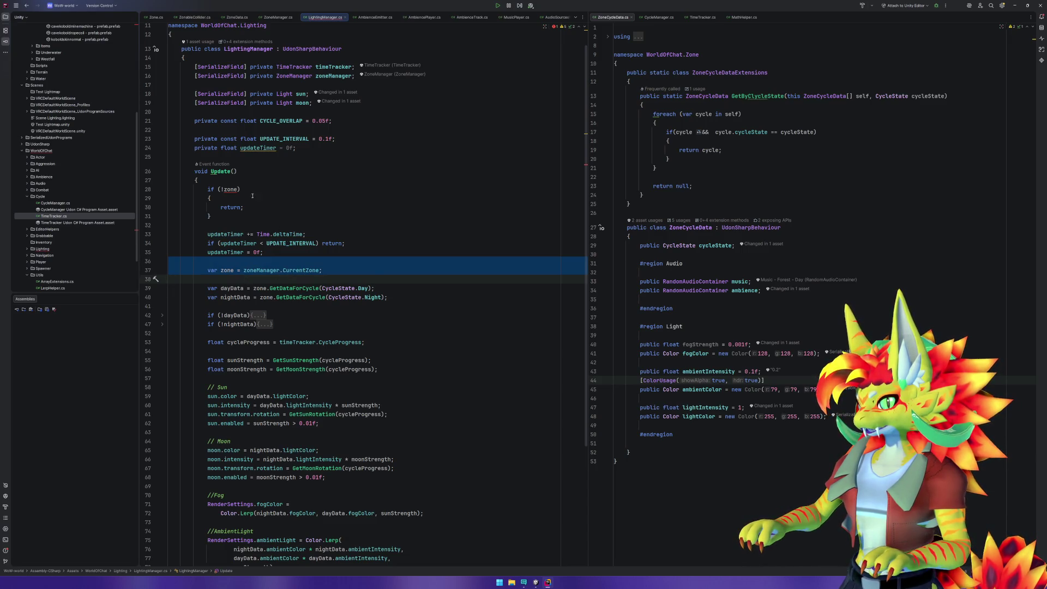
{"action": "key", "text": "ctrl+shift+Up"}
{"action": "key", "text": "ctrl+shift+Up"}
{"action": "key", "text": "ctrl+shift+Up"}
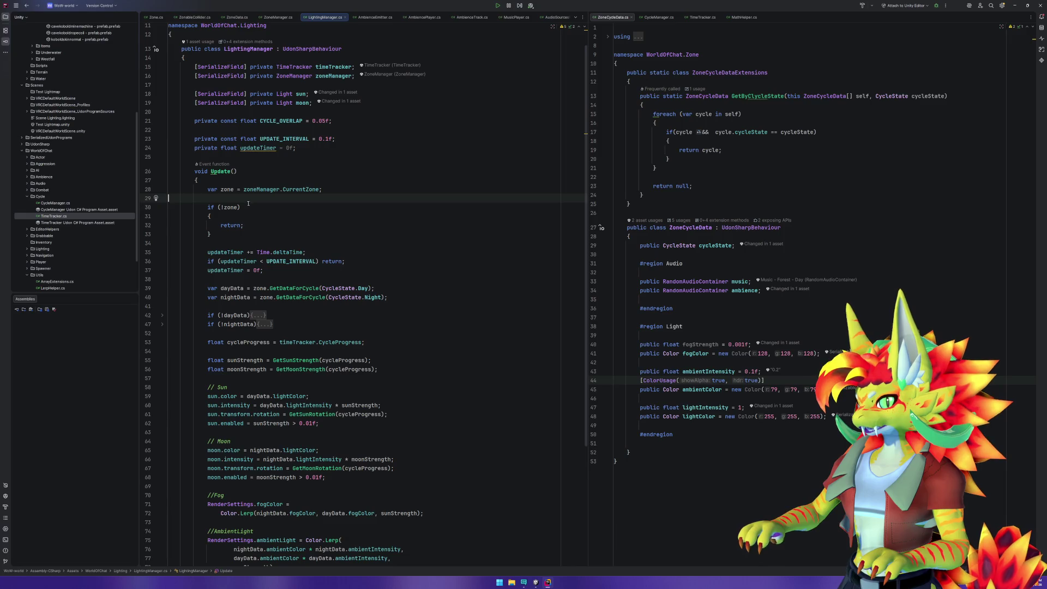
Put the assignment zone = zoneManager.CurrentZone inside the if condition, wrapped in parentheses.
{"action": "left_click_drag", "start_coordinate": [243, 189], "coordinate": [320, 189]}
{"action": "key", "text": "ctrl+c"}
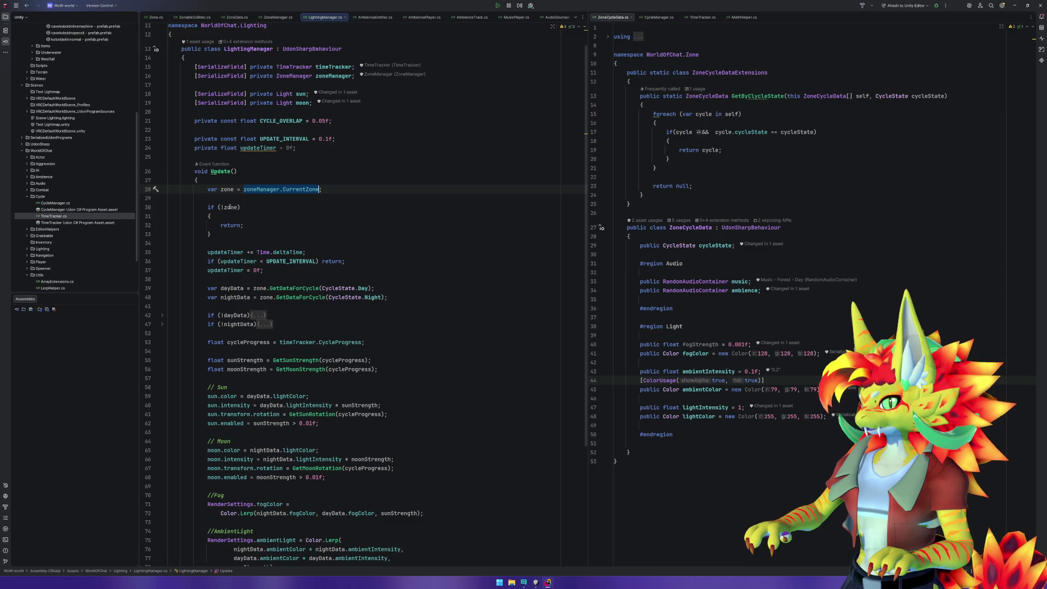
{"action": "type", "text": ";"}
{"action": "left_click", "coordinate": [238, 207]}
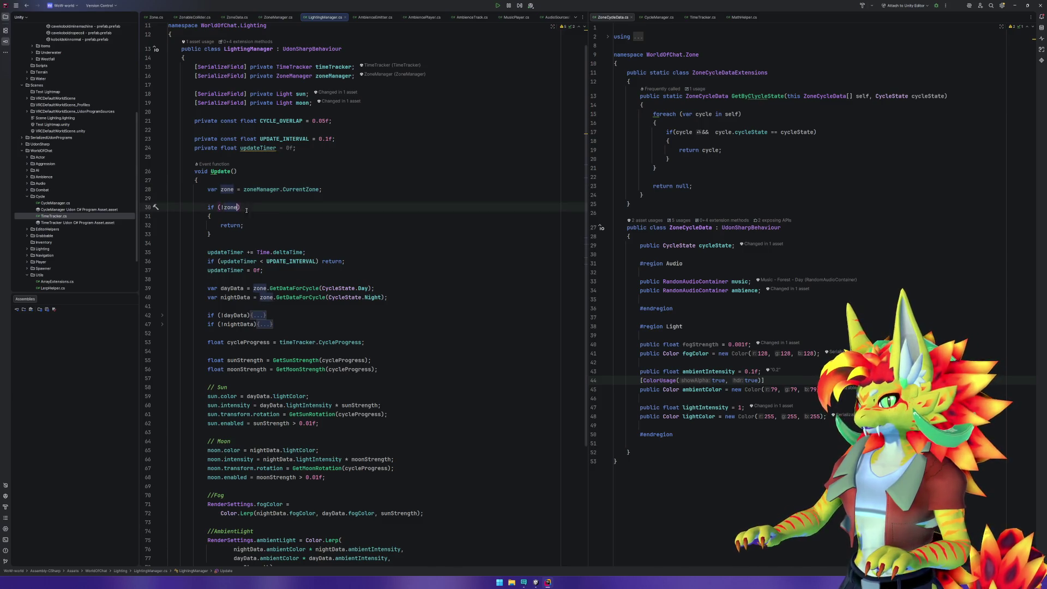
{"action": "type", "text": "="}
{"action": "key", "text": "ctrl+v"}
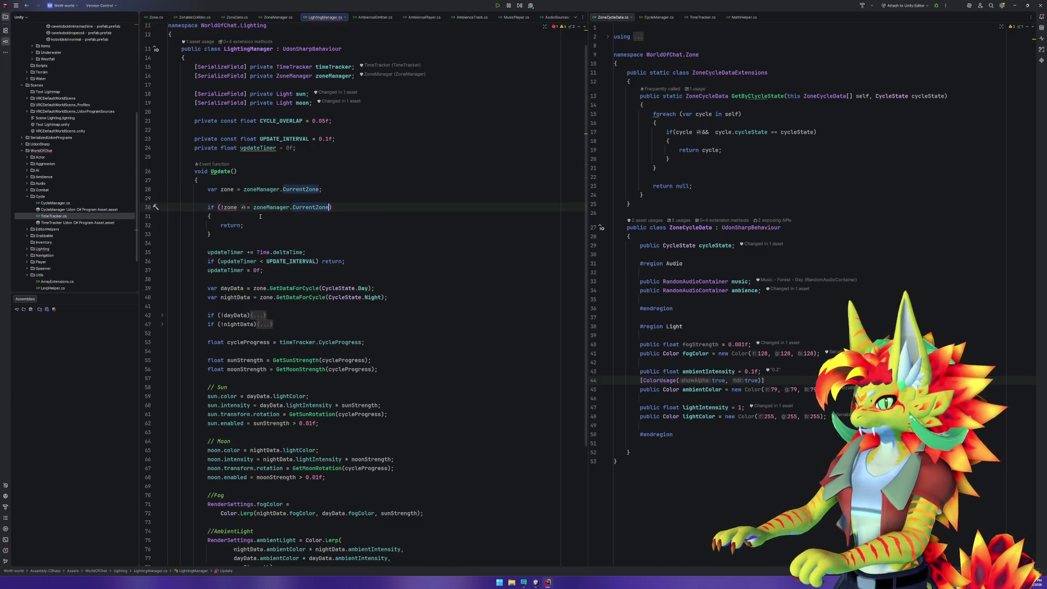
{"action": "left_click", "coordinate": [225, 207]}
{"action": "type", "text": "("}
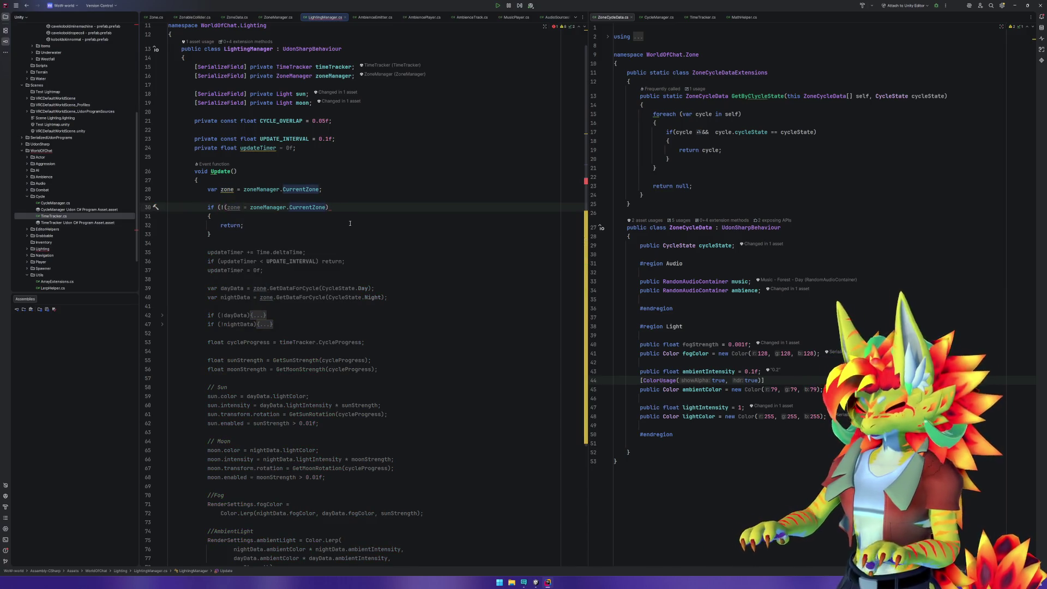
{"action": "type", "text": ")"}
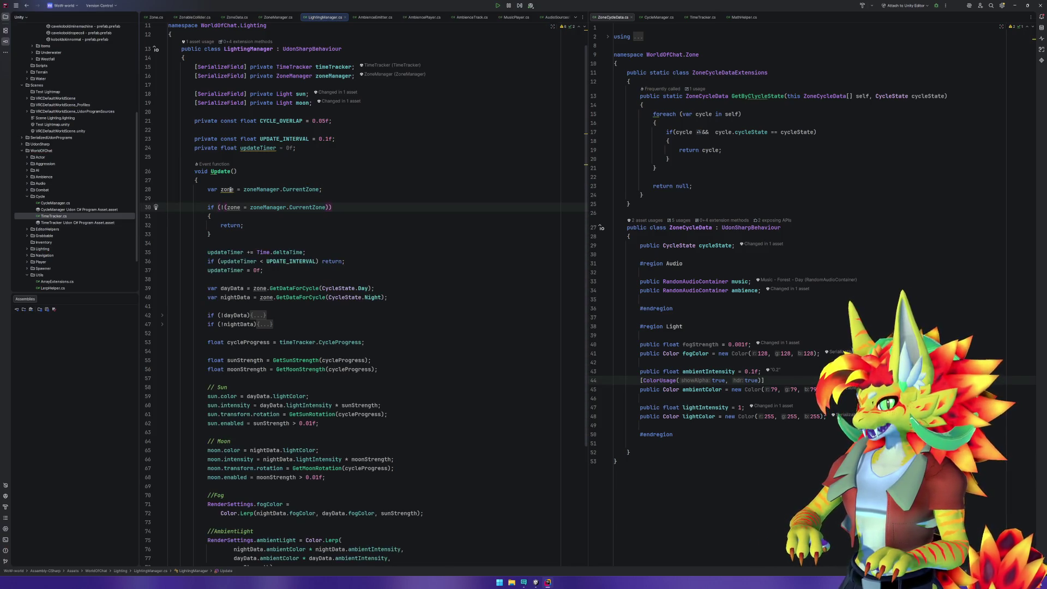
Declare zone as Zone.Zone without an initializer, then switch to Unity.
{"action": "double_click", "coordinate": [212, 189]}
{"action": "type", "text": "Zone"}
{"action": "key", "text": "Return"}
{"action": "key", "text": "shift+End"}
{"action": "key", "text": "shift+Left"}
{"action": "key", "text": "Delete"}
{"action": "left_click", "coordinate": [343, 233]}
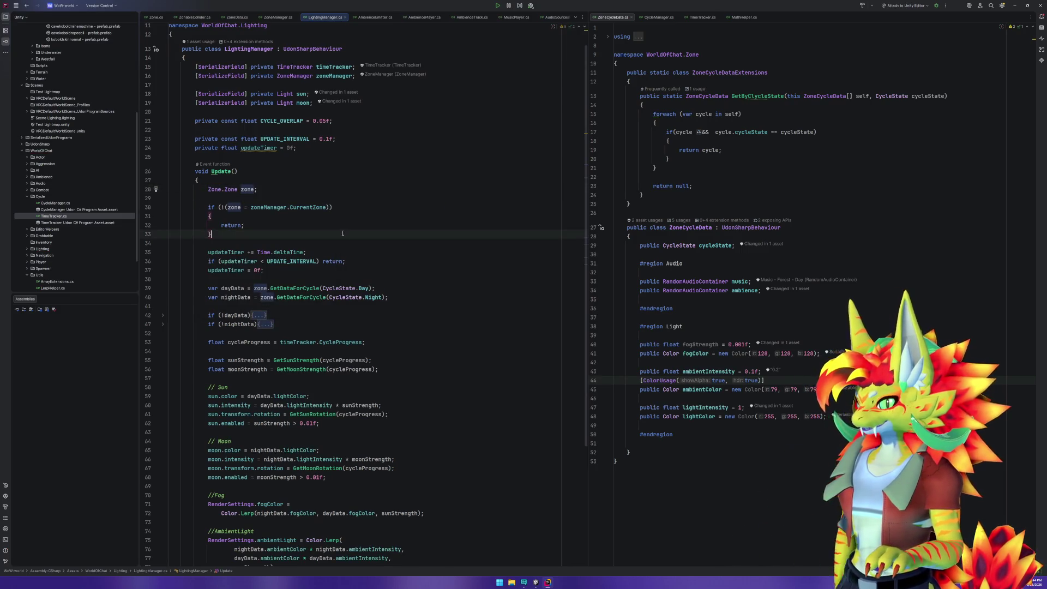
{"action": "left_click", "coordinate": [337, 241]}
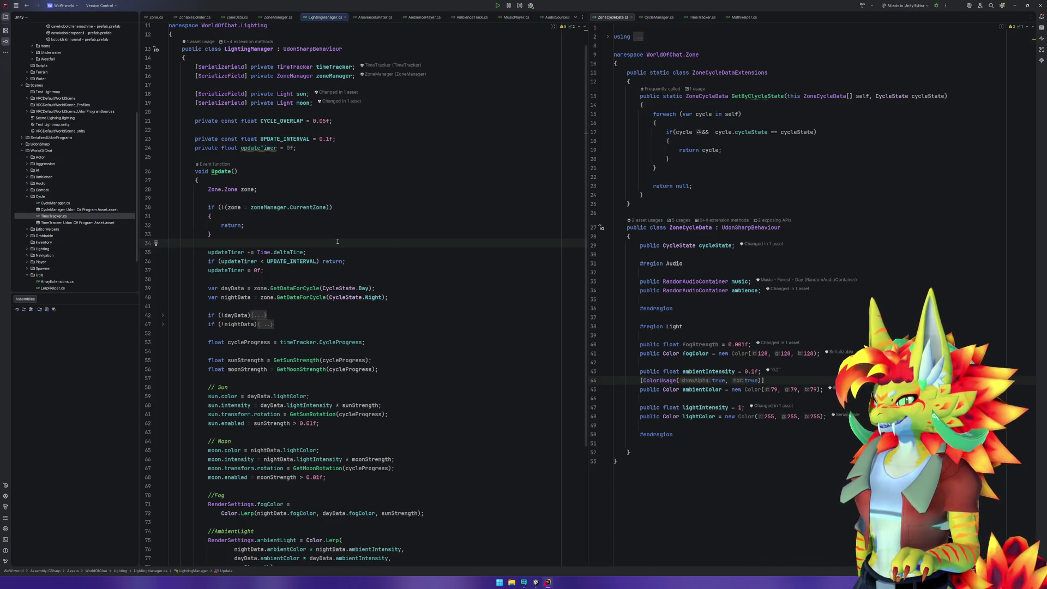
{"action": "key", "text": "alt+Tab"}
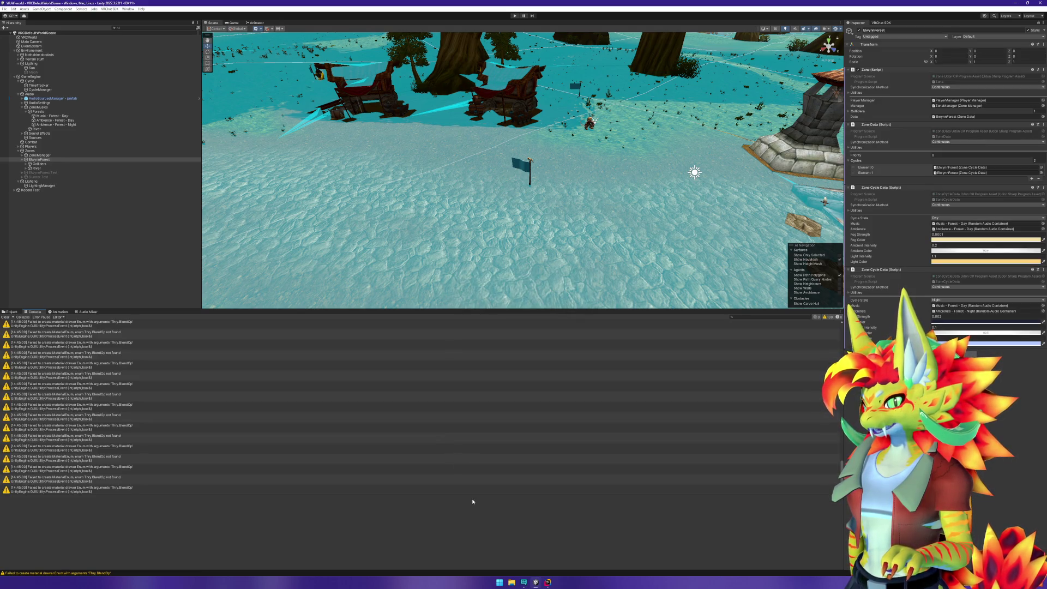
{"action": "mouse_move", "coordinate": [547, 581]}
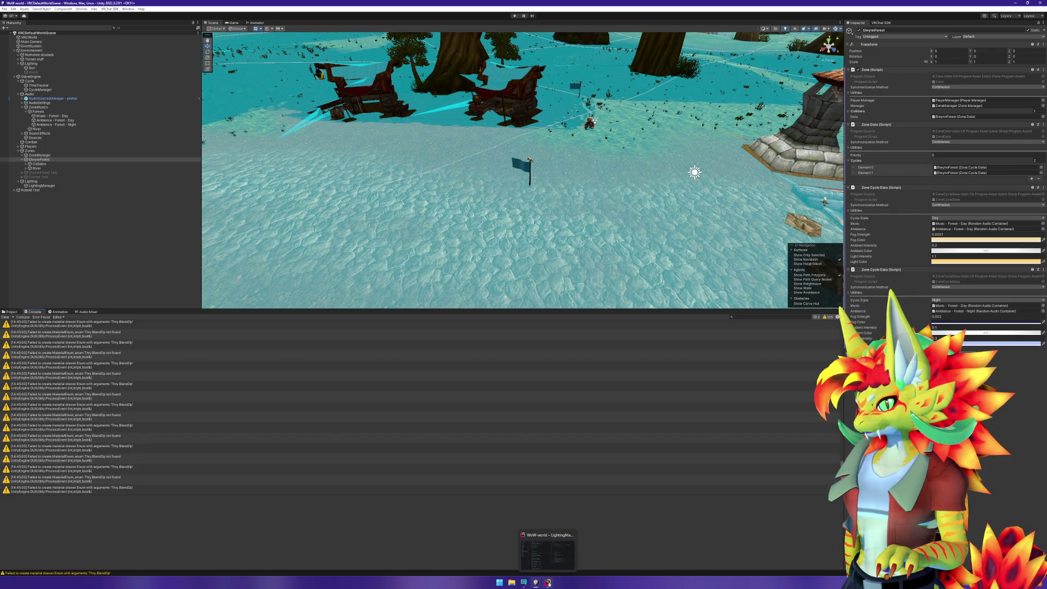
{"action": "left_click", "coordinate": [548, 583]}
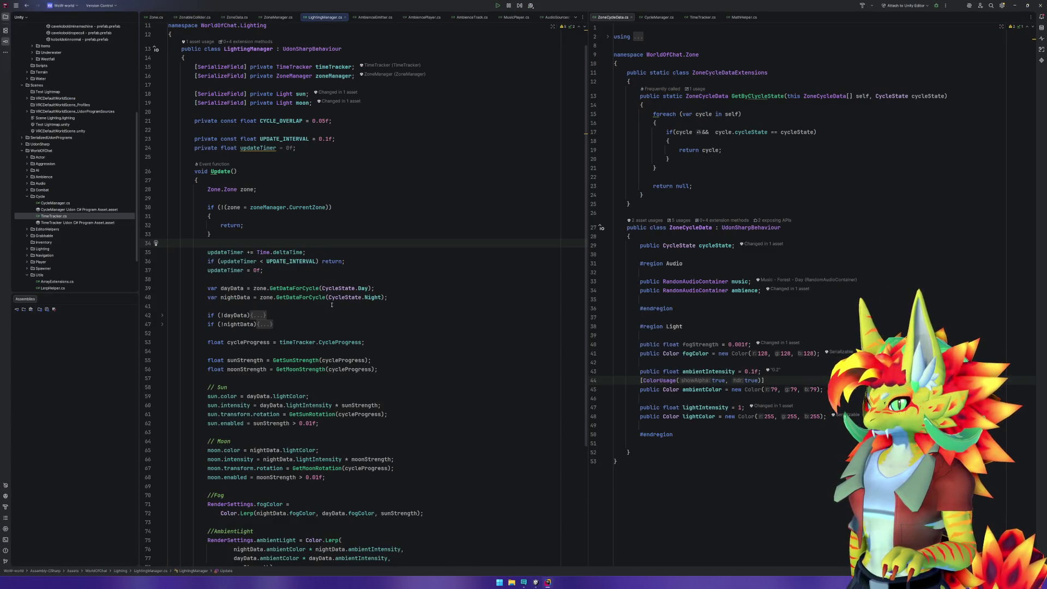
Move the sun and moon transform.rotation lines to just below the zone check.
{"action": "left_click_drag", "start_coordinate": [234, 199], "coordinate": [253, 246]}
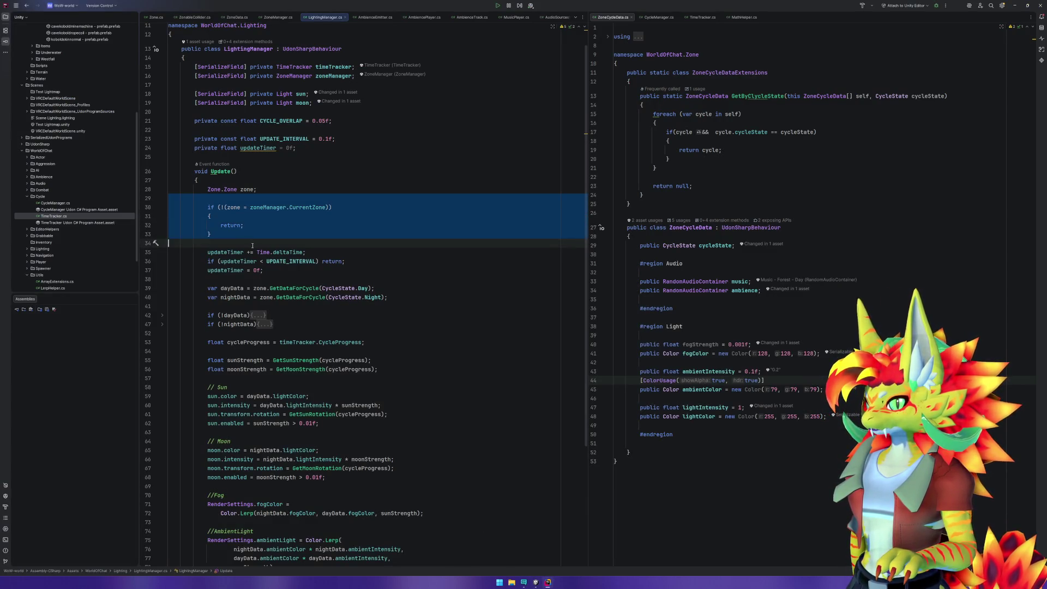
{"action": "key", "text": "ctrl+z"}
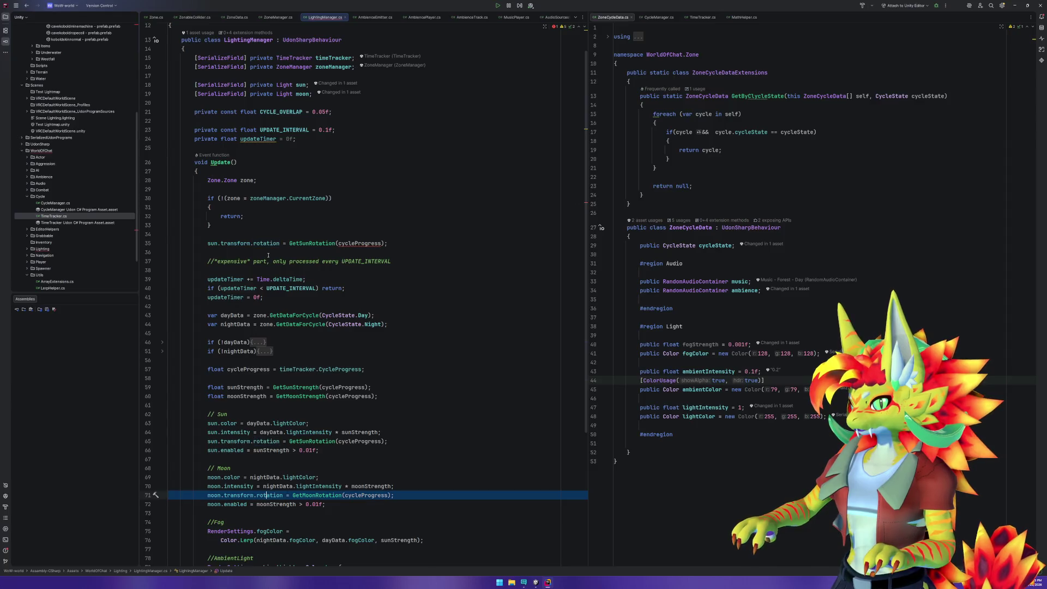
{"action": "left_click", "coordinate": [254, 496]}
{"action": "key", "text": "ctrl+x"}
{"action": "left_click", "coordinate": [332, 440]}
{"action": "key", "text": "ctrl+x"}
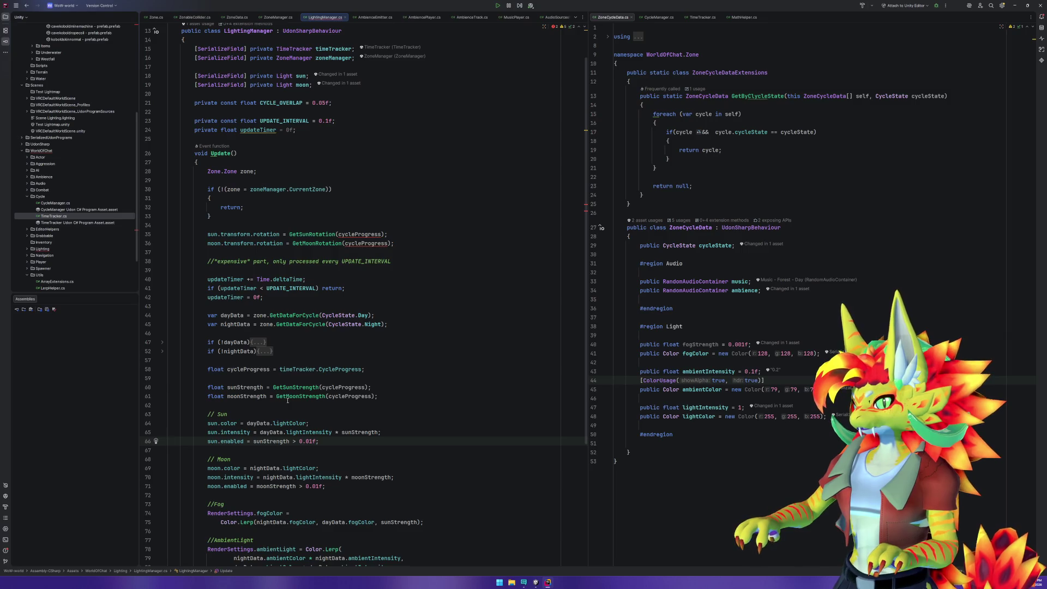
Pass timeTracker.CycleProgress to both the sun and moon rotation calls.
{"action": "double_click", "coordinate": [347, 234]}
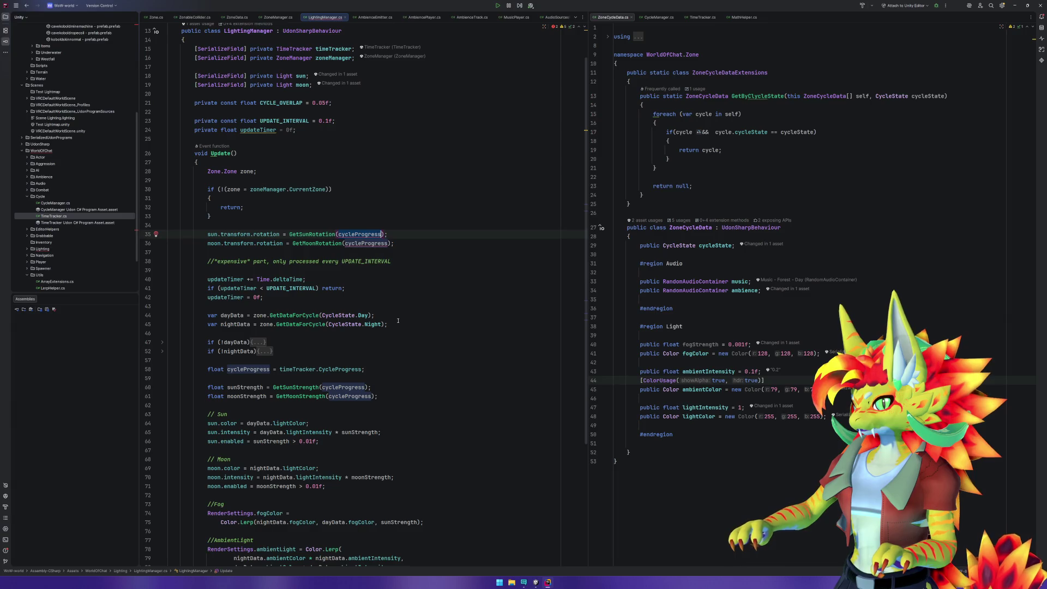
{"action": "type", "text": "ti"}
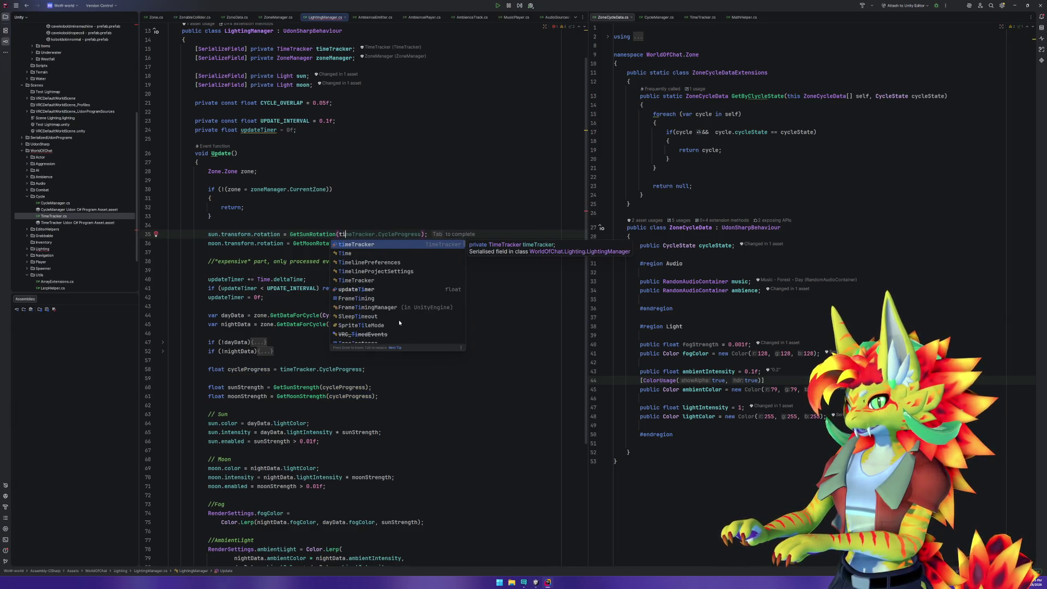
{"action": "key", "text": "Escape"}
{"action": "key", "text": "BackSpace"}
{"action": "key", "text": "BackSpace"}
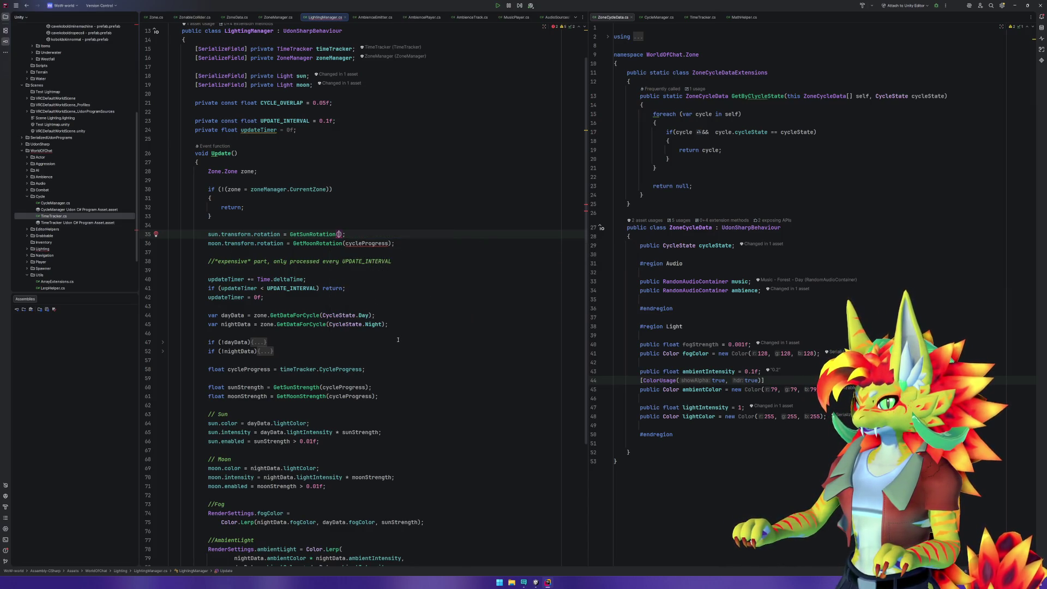
{"action": "type", "text": "cyc"}
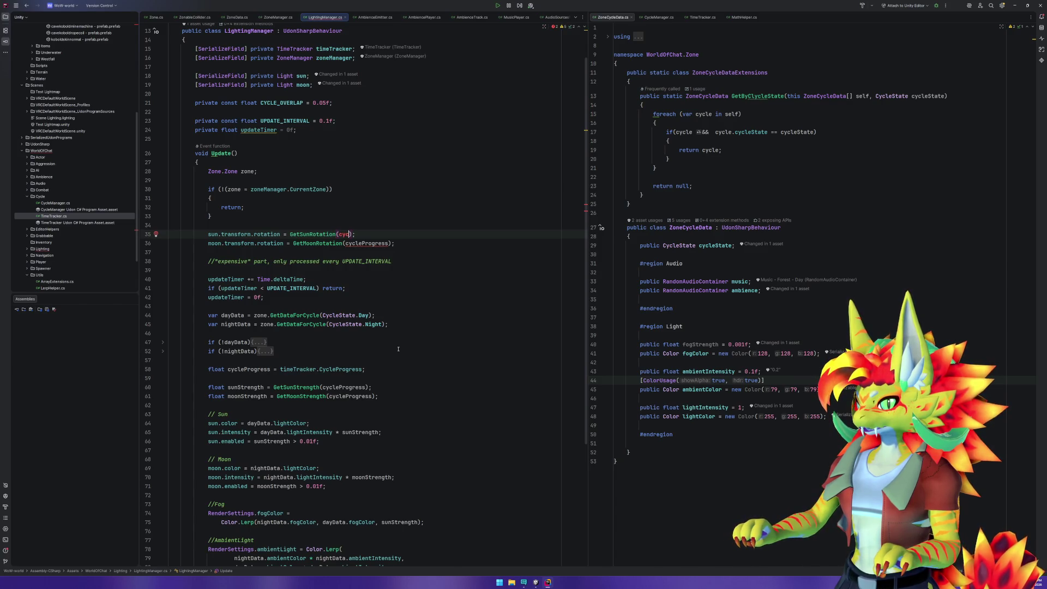
{"action": "left_click", "coordinate": [364, 243]}
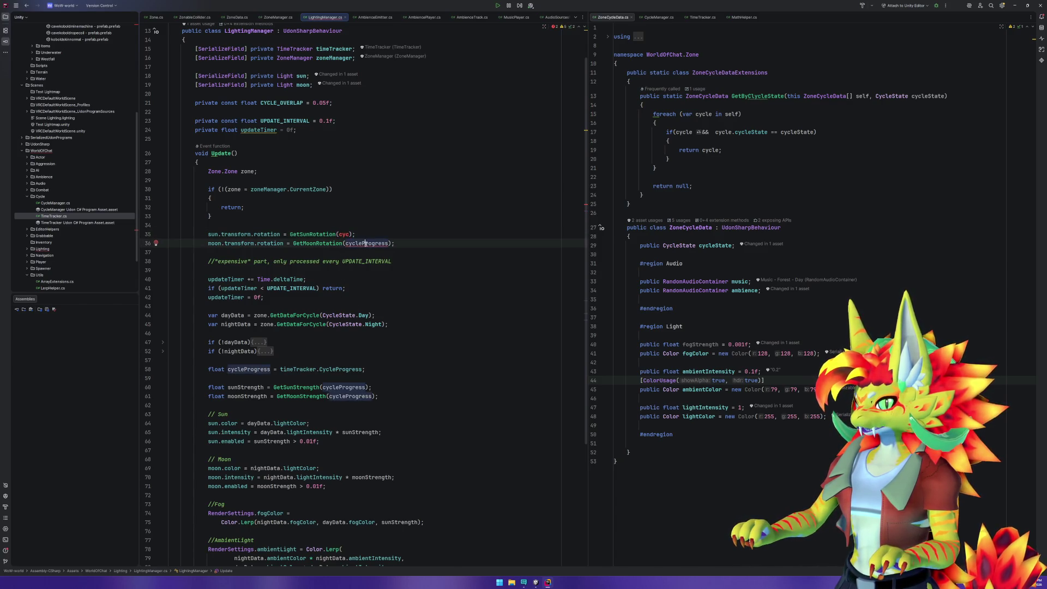
{"action": "left_click", "coordinate": [288, 369]}
{"action": "key", "text": "ctrl+w"}
{"action": "key", "text": "ctrl+w"}
{"action": "double_click", "coordinate": [344, 234]}
{"action": "key", "text": "ctrl+v"}
{"action": "double_click", "coordinate": [366, 244]}
{"action": "key", "text": "ctrl+v"}
Declare float cycleProgress = timeTracker.CycleProgress above the rotations, use it in both, delete the duplicate declaration.
{"action": "left_click", "coordinate": [306, 369]}
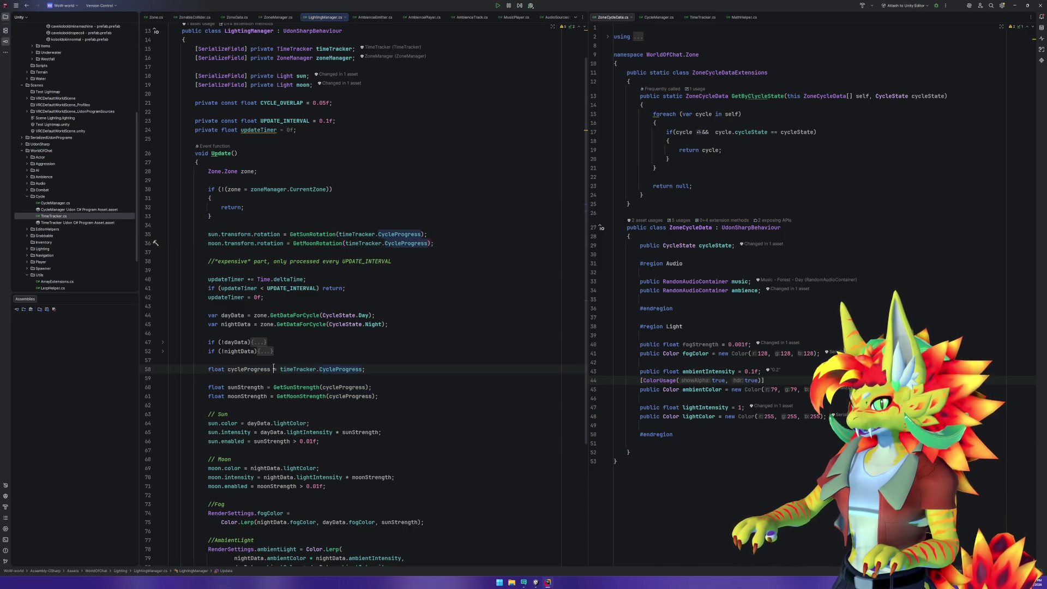
{"action": "left_click", "coordinate": [281, 225]}
{"action": "key", "text": "Return"}
{"action": "scroll", "coordinate": [281, 224], "scroll_direction": "down", "scroll_amount": 1}
{"action": "key", "text": "ctrl+v"}
{"action": "left_click", "coordinate": [409, 243]}
{"action": "key", "text": "ctrl+w"}
{"action": "type", "text": "cycleProgress"}
{"action": "left_click", "coordinate": [347, 252]}
{"action": "key", "text": "ctrl+w"}
{"action": "type", "text": "cycleProgress"}
{"action": "left_click", "coordinate": [284, 378]}
{"action": "key", "text": "ctrl+x"}
{"action": "key", "text": "ctrl+x"}
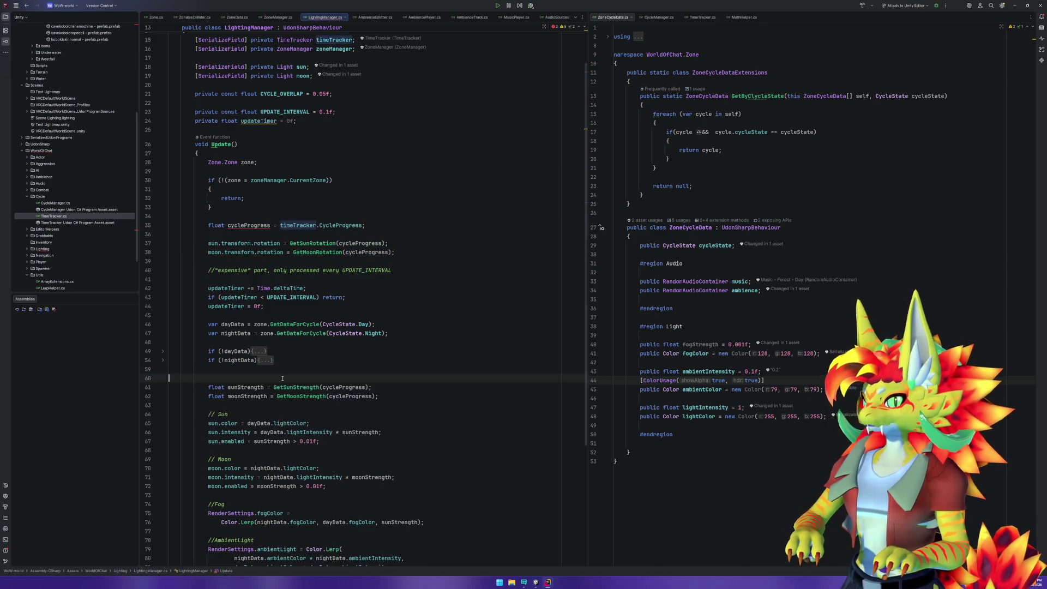
Review the nightData check and switch to the Unity editor to test.
{"action": "left_click", "coordinate": [163, 360]}
{"action": "left_click", "coordinate": [163, 360]}
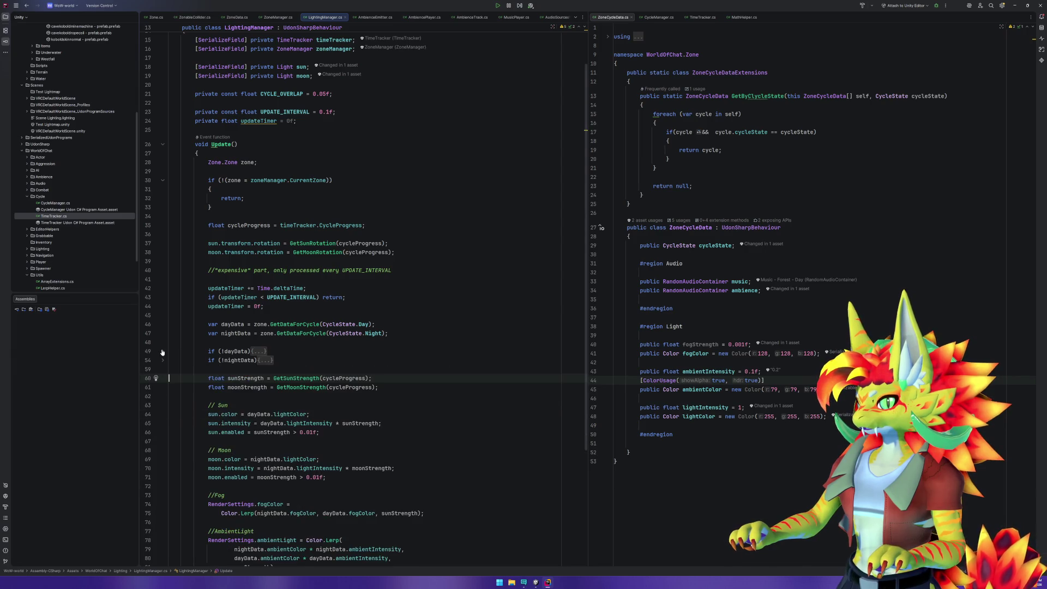
{"action": "left_click", "coordinate": [326, 340]}
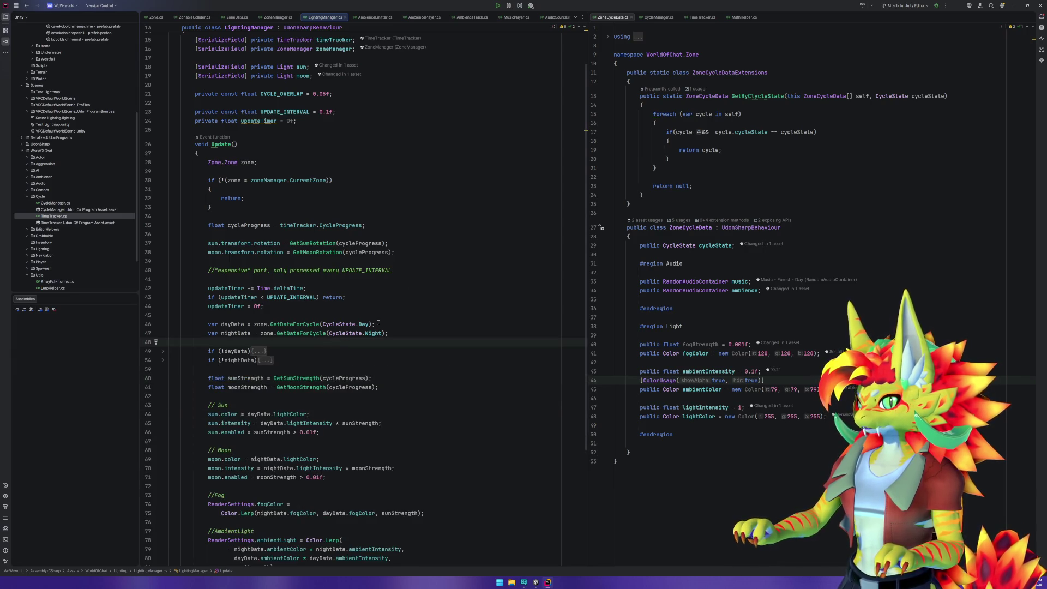
{"action": "left_click", "coordinate": [497, 6]}
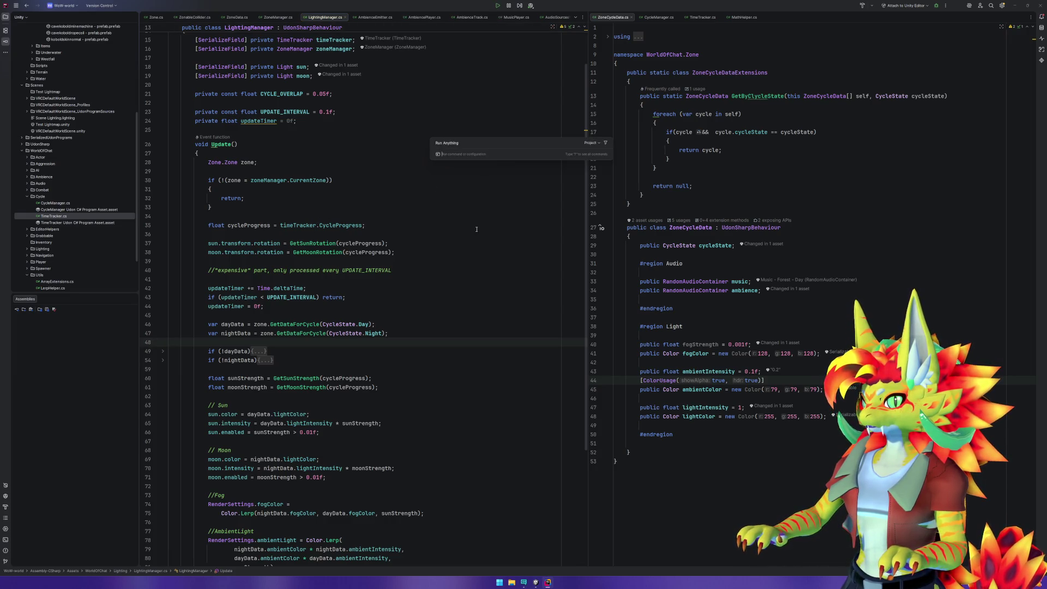
{"action": "key", "text": "Escape"}
{"action": "left_click", "coordinate": [536, 582]}
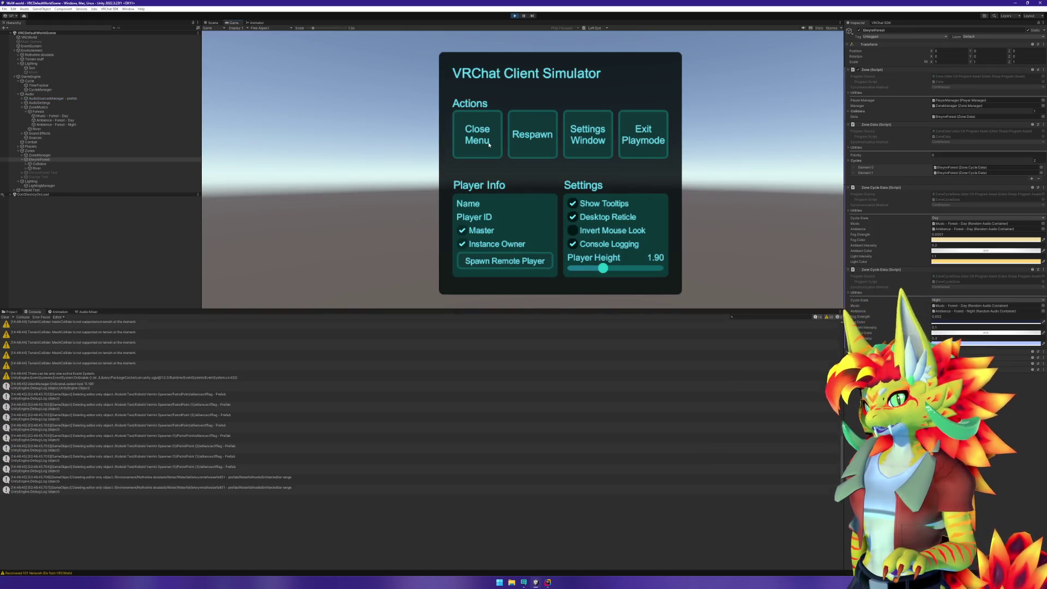
Dismiss the client simulator menu and walk past the wagon toward the buildings.
{"action": "left_click", "coordinate": [489, 144]}
{"action": "mouse_move", "coordinate": [523, 169]}
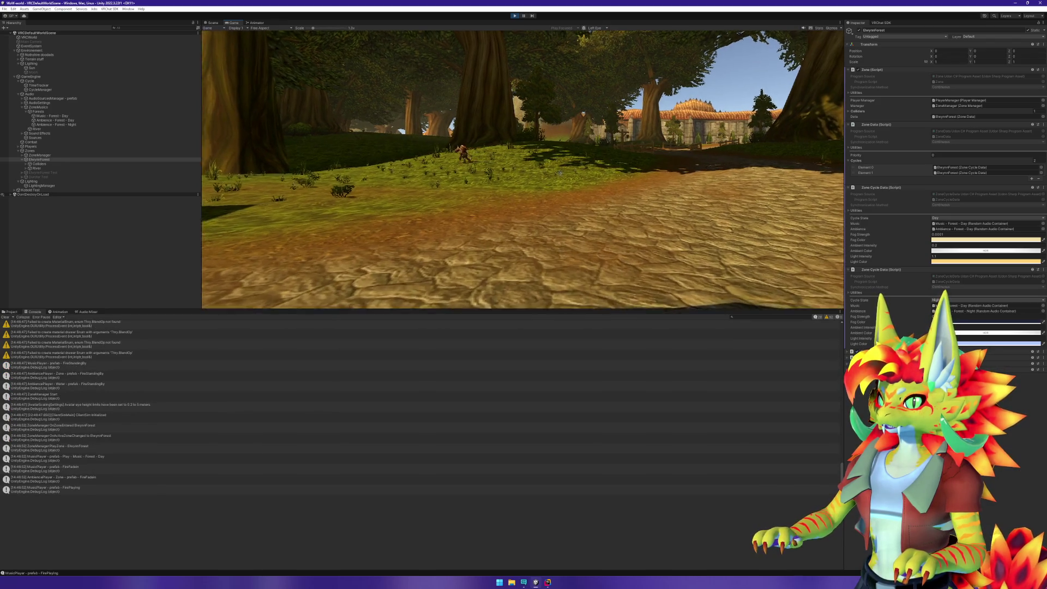
{"action": "key", "text": "w"}
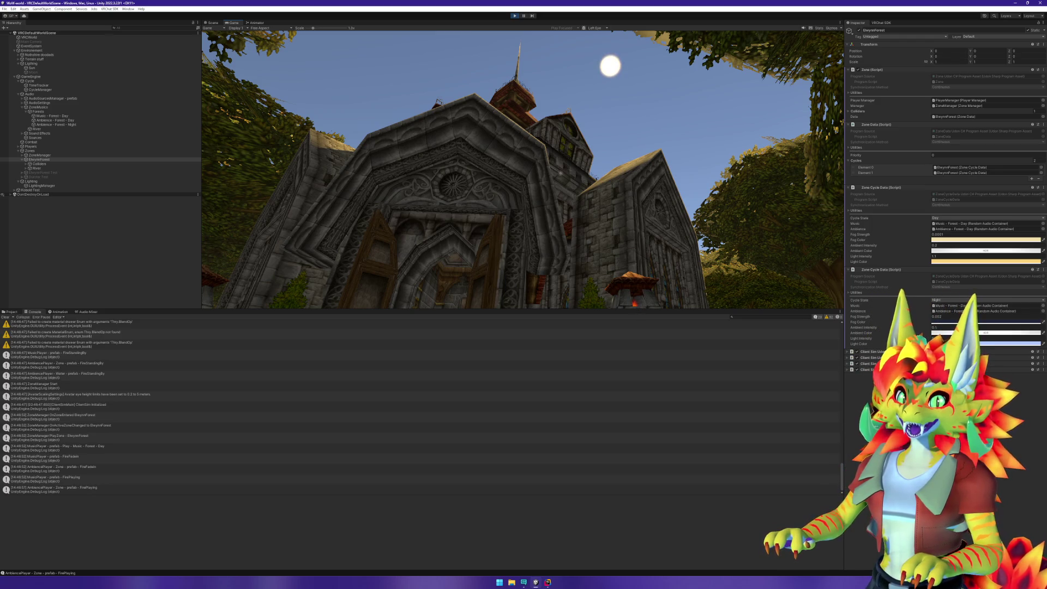
{"action": "key", "text": "w"}
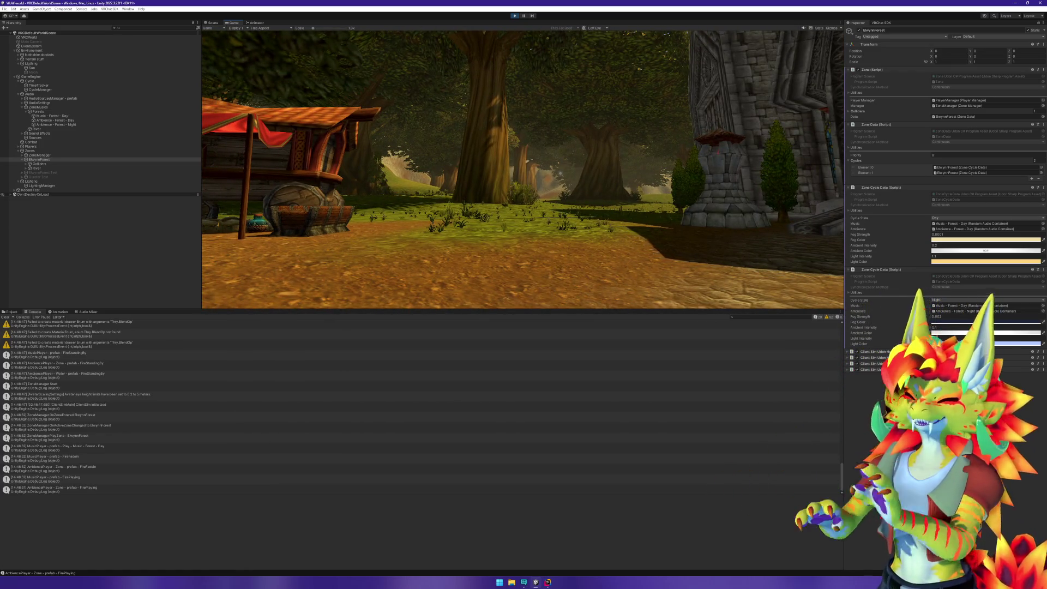
{"action": "key", "text": "w"}
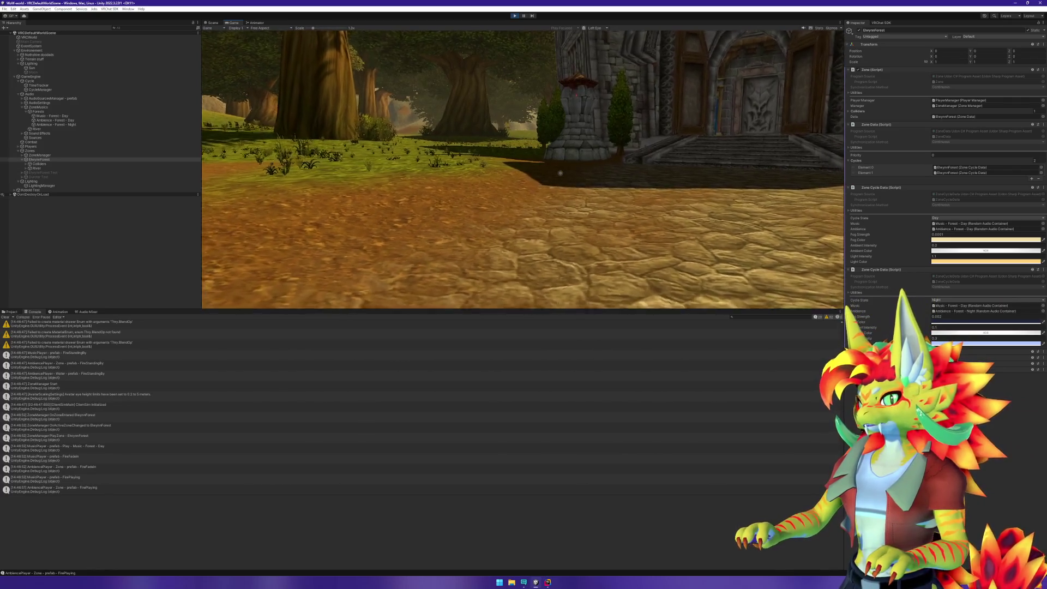
{"action": "mouse_move", "coordinate": [560, 173]}
{"action": "key", "text": "s"}
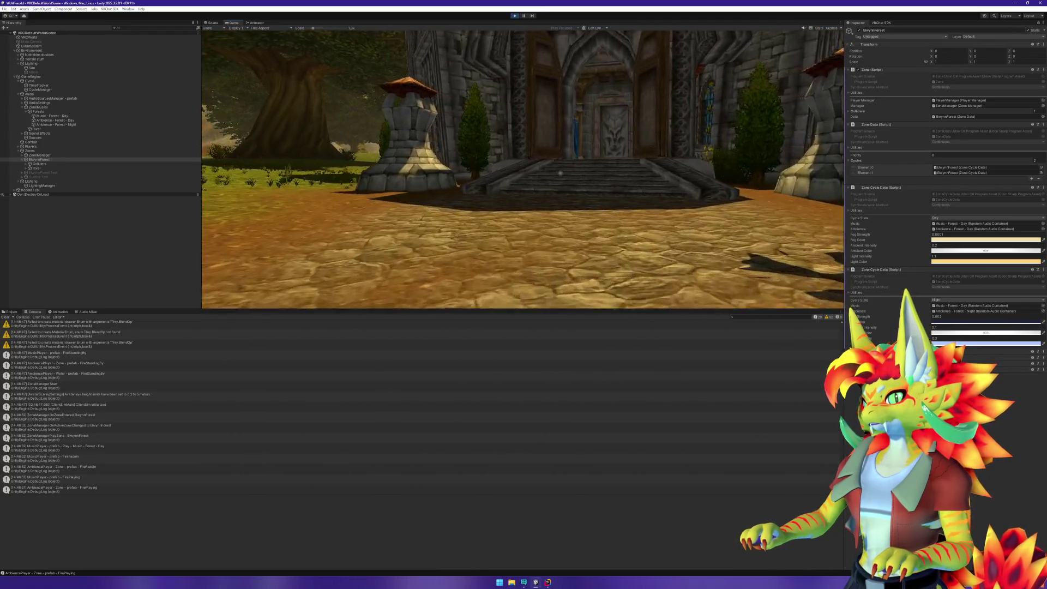
Pick up the shortsword, kill the approaching kobold with it, then drop the sword.
{"action": "left_click", "coordinate": [561, 172]}
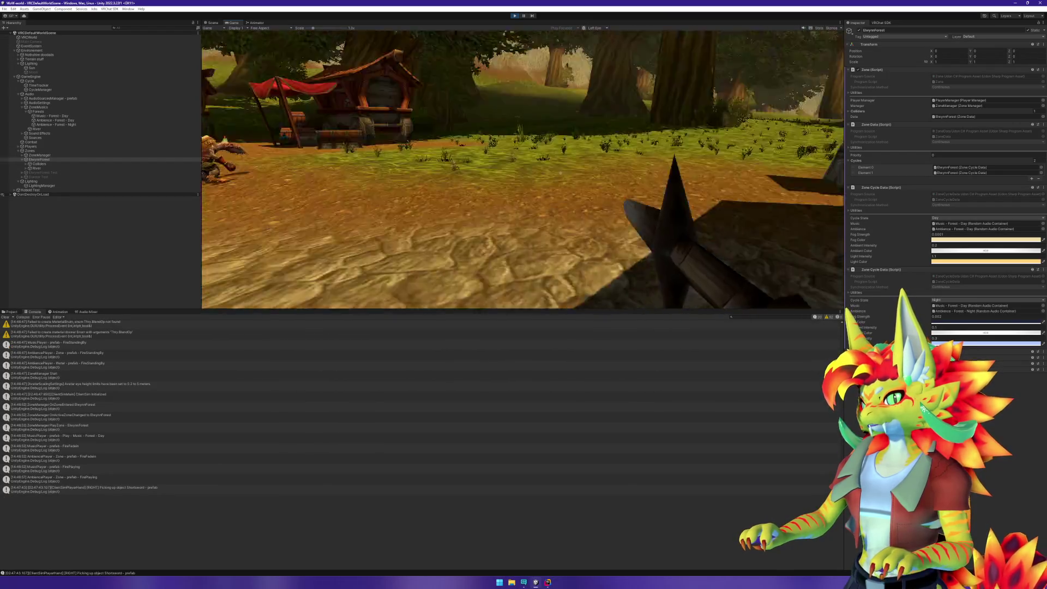
{"action": "left_click", "coordinate": [560, 172]}
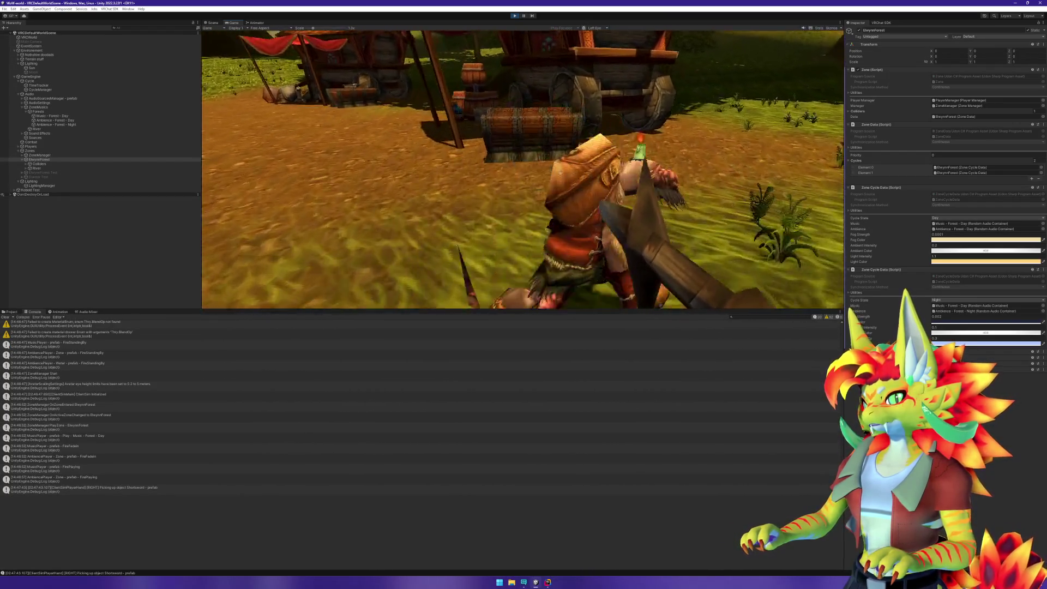
{"action": "left_click", "coordinate": [560, 172]}
{"action": "left_click", "coordinate": [560, 172]}
{"action": "left_click", "coordinate": [560, 173]}
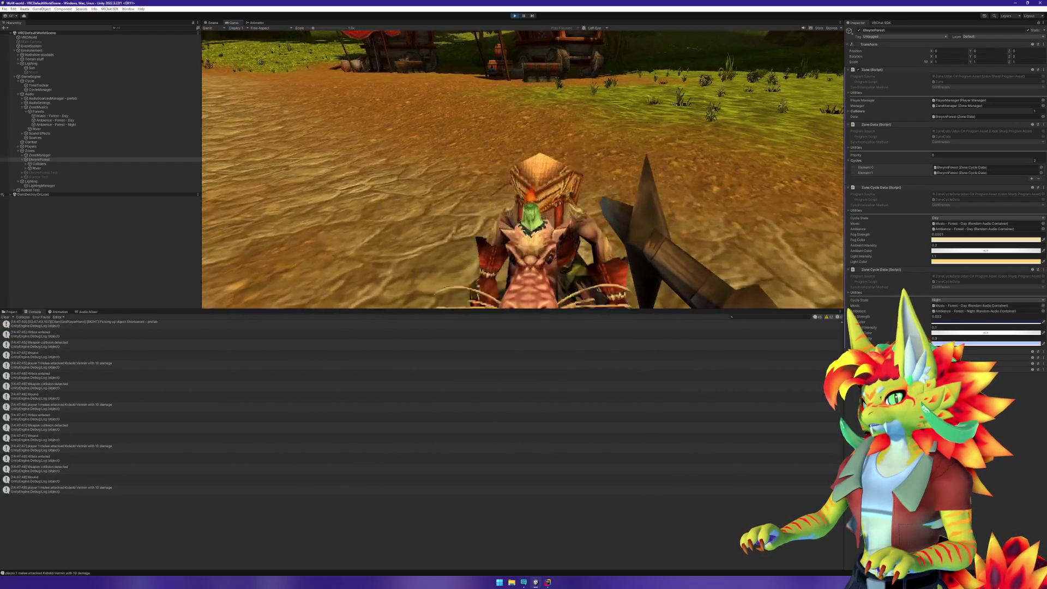
{"action": "left_click", "coordinate": [561, 172]}
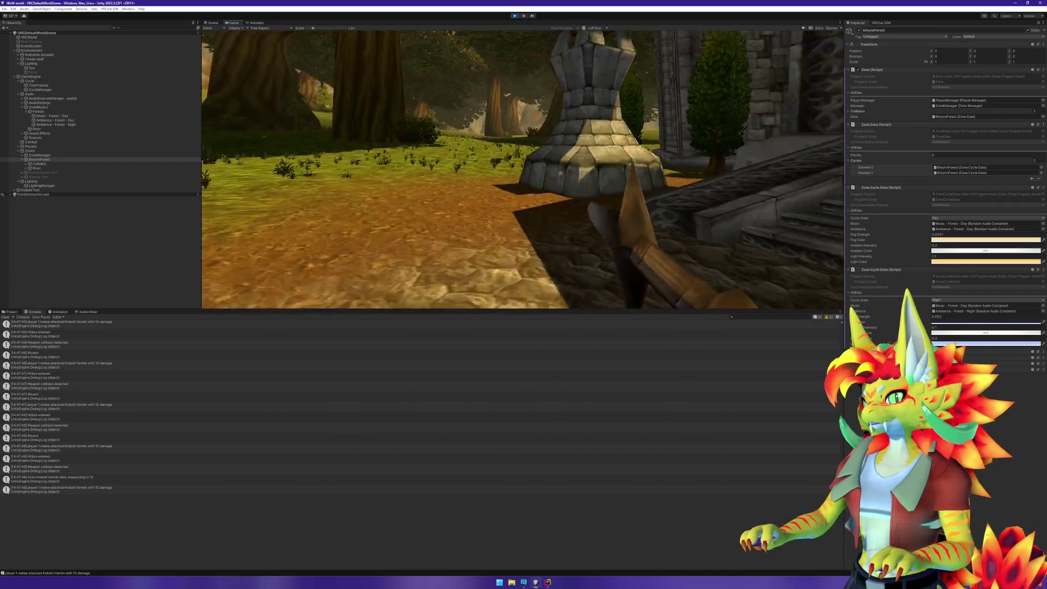
{"action": "right_click", "coordinate": [561, 173]}
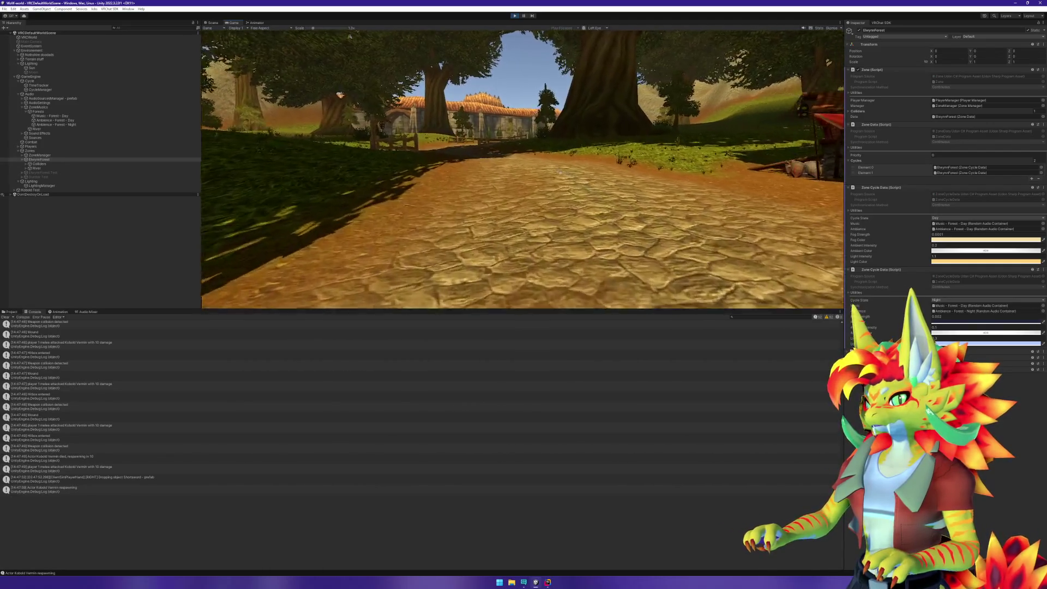
Walk along the forest path to the stone tower beside the building.
{"action": "key", "text": "w"}
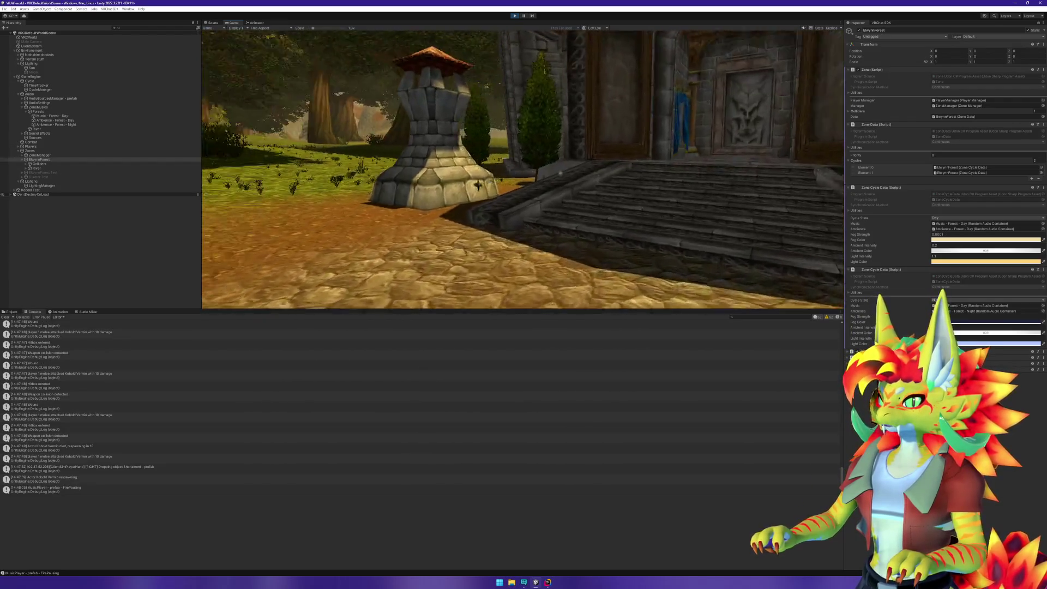
{"action": "mouse_move", "coordinate": [560, 173]}
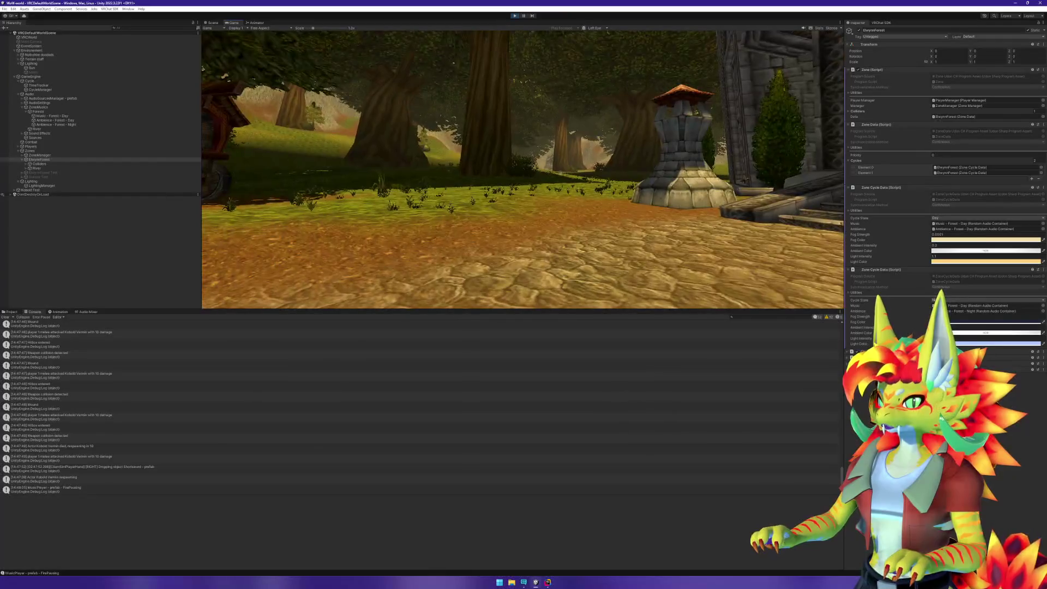
{"action": "key", "text": "super"}
{"action": "key", "text": "super"}
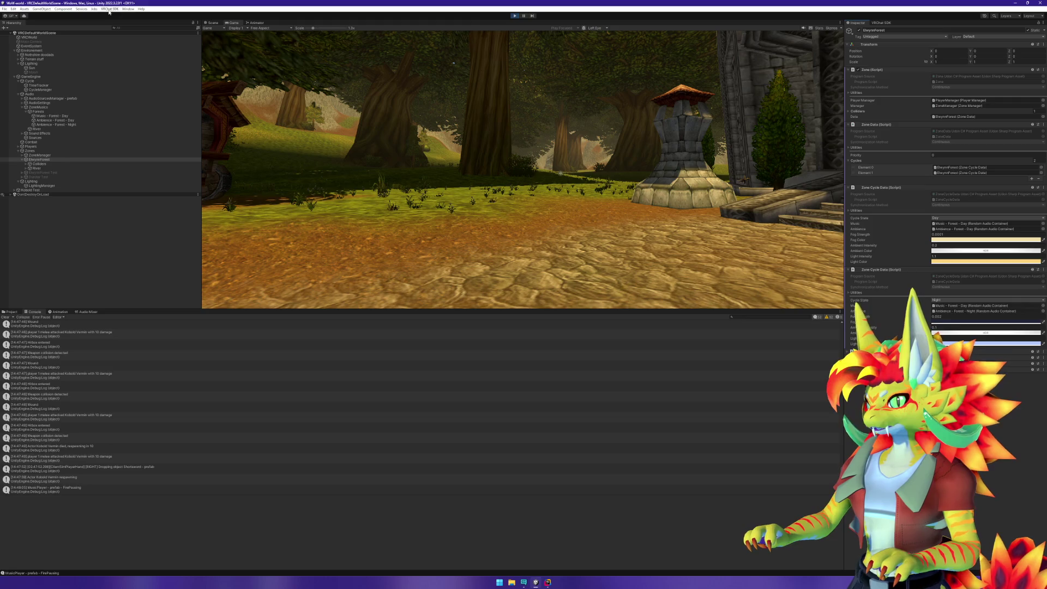
{"action": "left_click", "coordinate": [127, 9]}
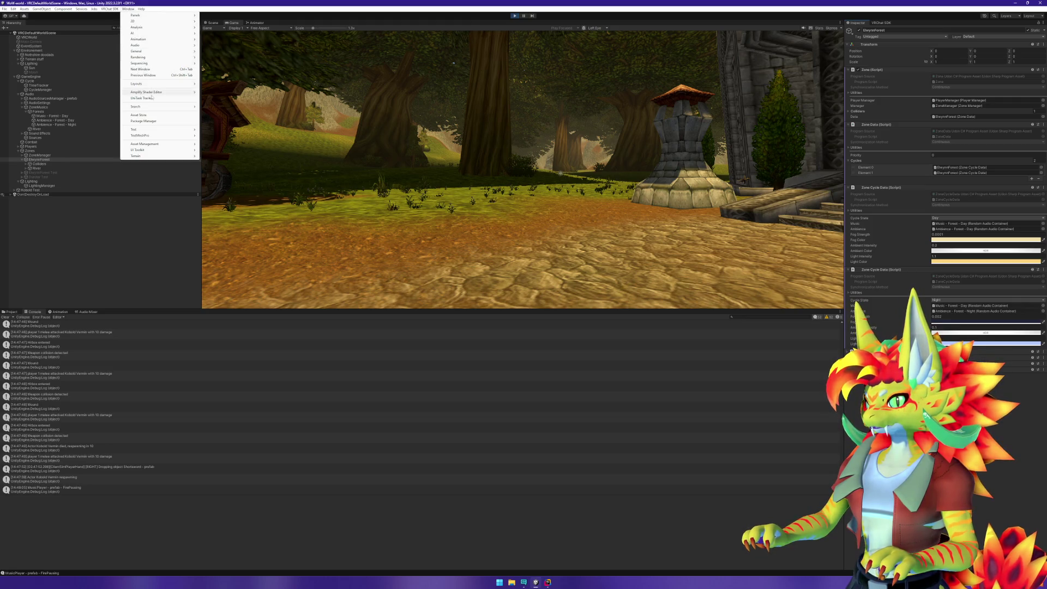
Pause, float the Lighting window over the Game view on its Environment tab, then stop the game.
{"action": "left_click", "coordinate": [525, 17]}
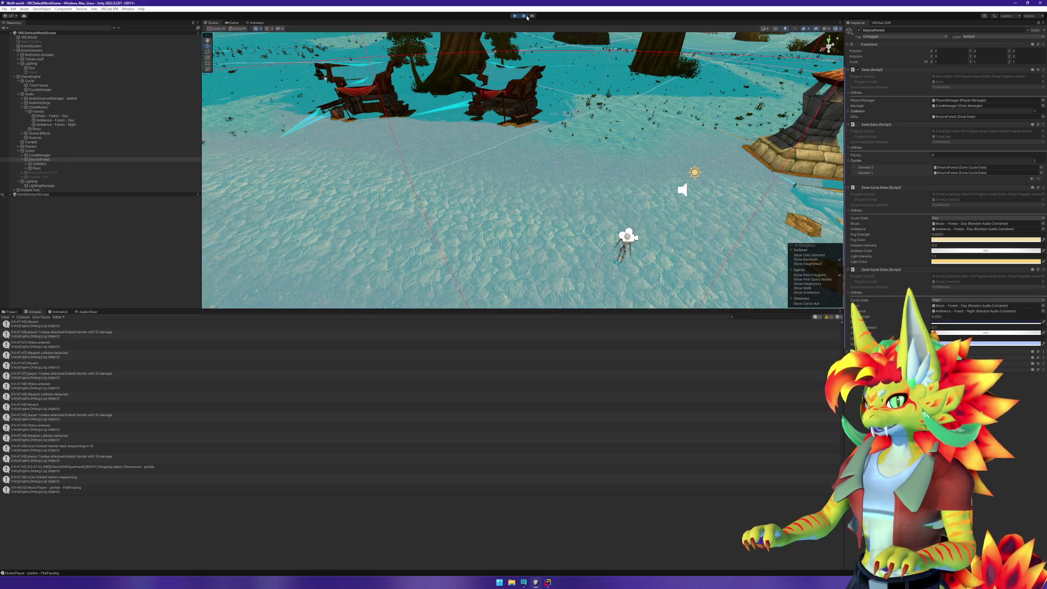
{"action": "left_click", "coordinate": [234, 23]}
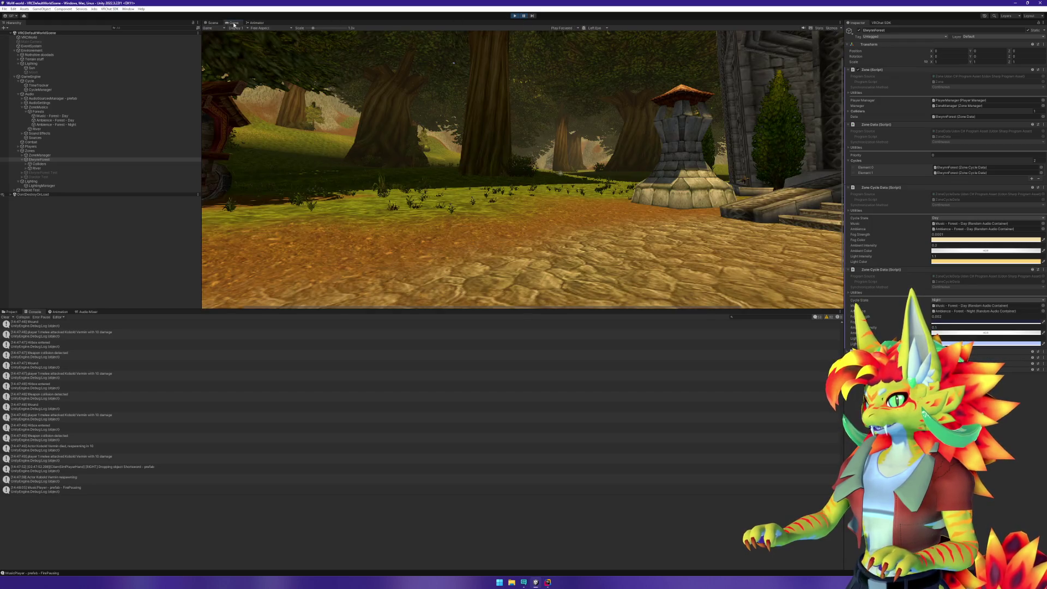
{"action": "left_click", "coordinate": [129, 9]}
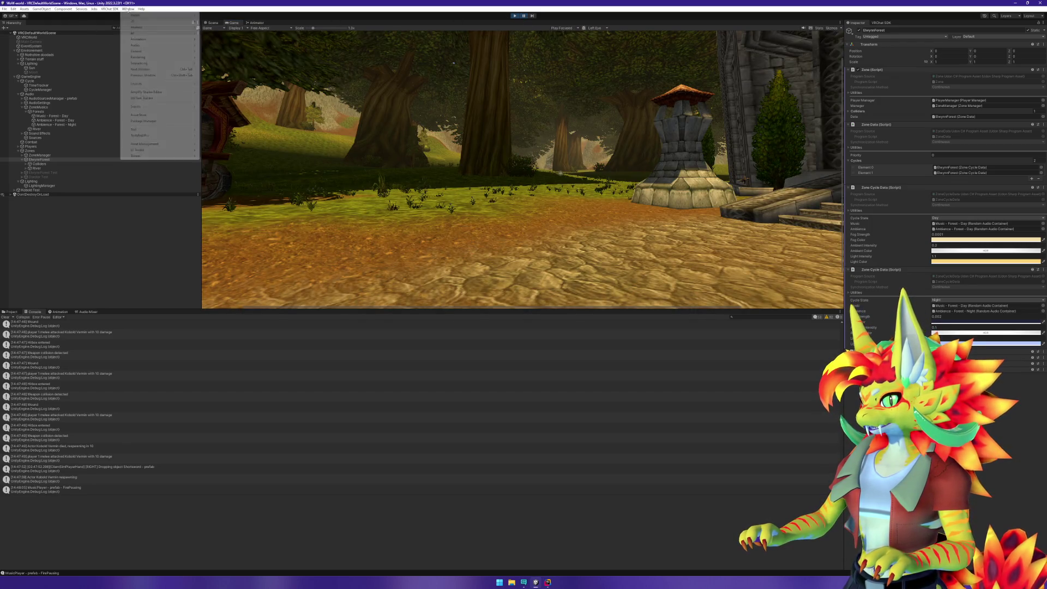
{"action": "mouse_move", "coordinate": [180, 56]}
{"action": "left_click", "coordinate": [233, 58]}
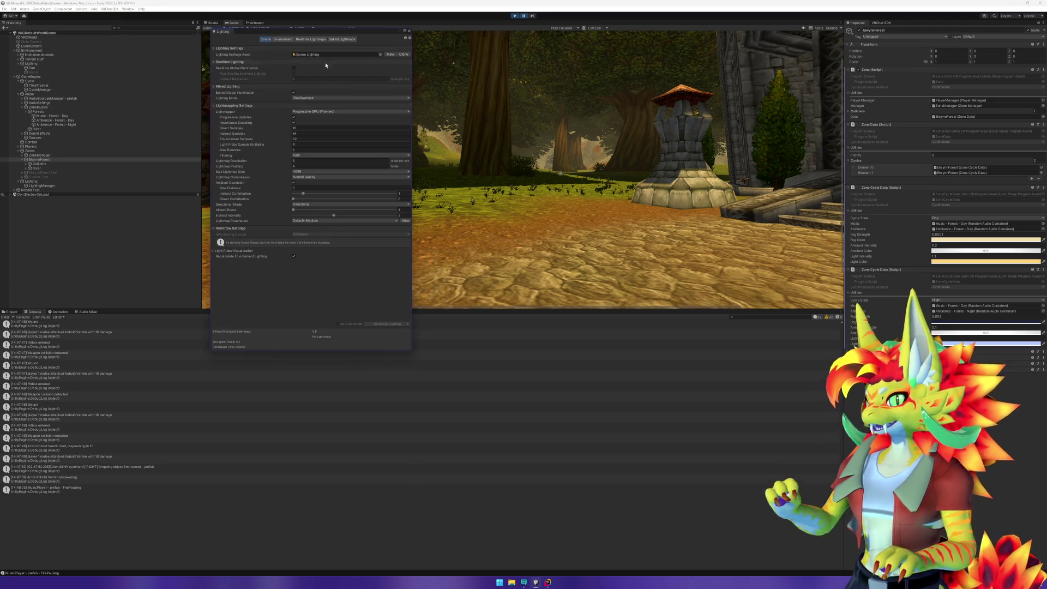
{"action": "mouse_move", "coordinate": [337, 39]}
{"action": "left_mouse_down"}
{"action": "mouse_move", "coordinate": [371, 141]}
{"action": "mouse_move", "coordinate": [309, 171]}
{"action": "left_mouse_up"}
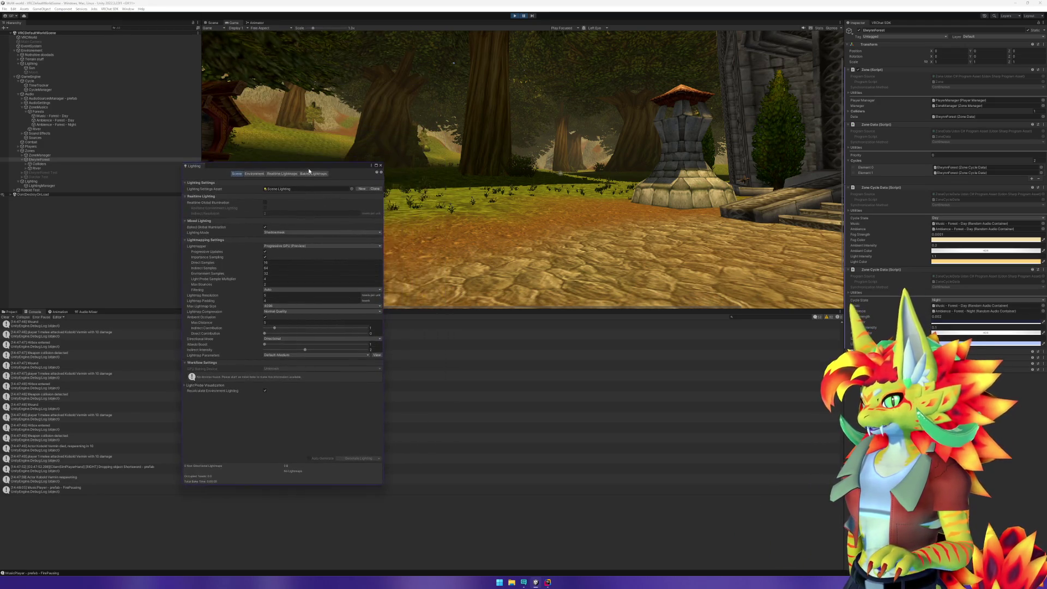
{"action": "left_click", "coordinate": [254, 173]}
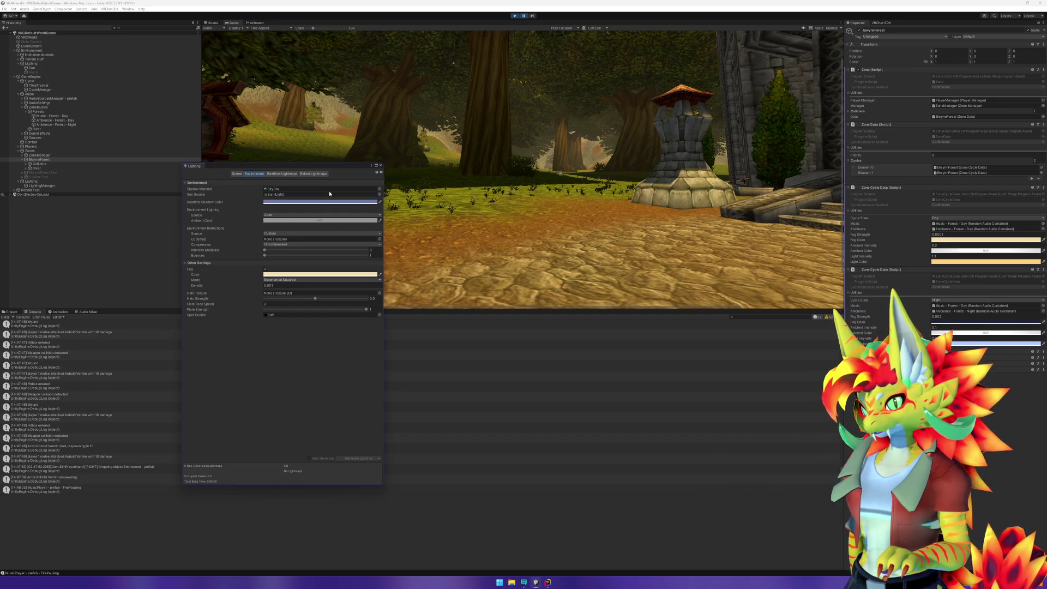
{"action": "left_click", "coordinate": [514, 16]}
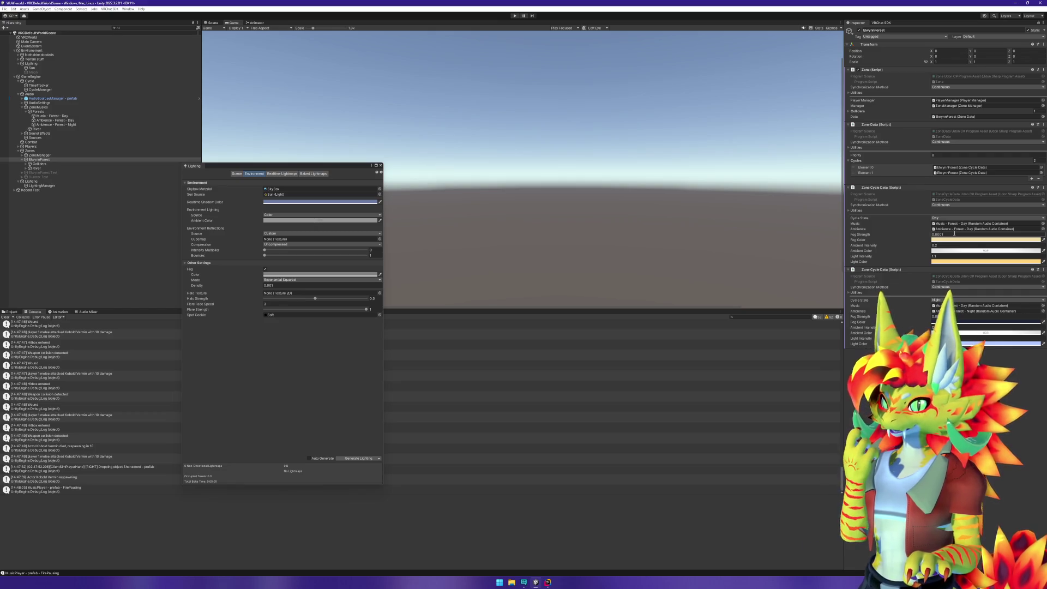
Change the TimeTracker's Ingame Day Length from 900 to 60 and enter Play mode.
{"action": "left_click", "coordinate": [39, 85]}
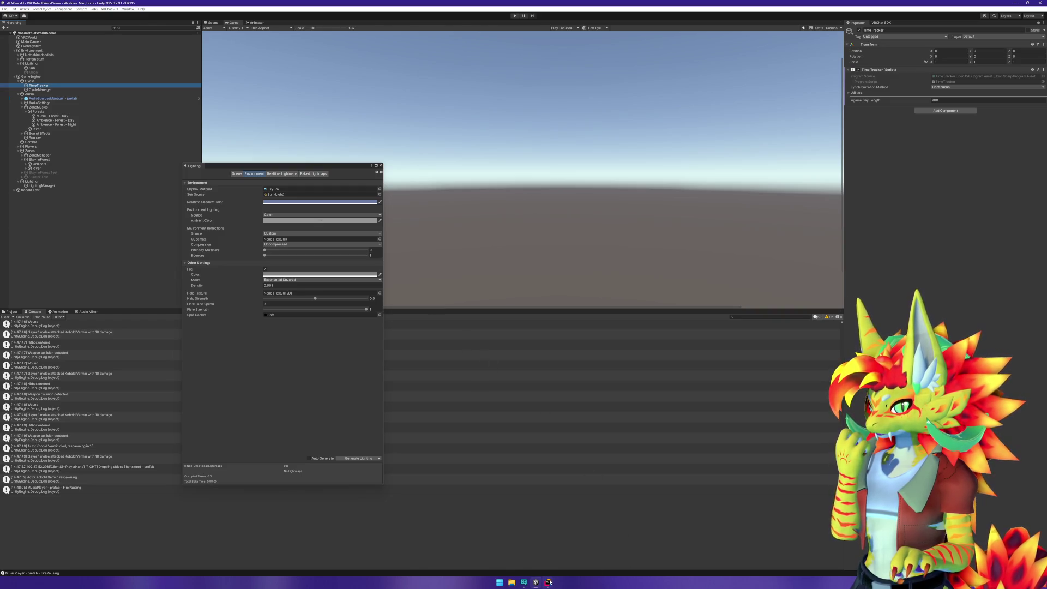
{"action": "left_click", "coordinate": [549, 582]}
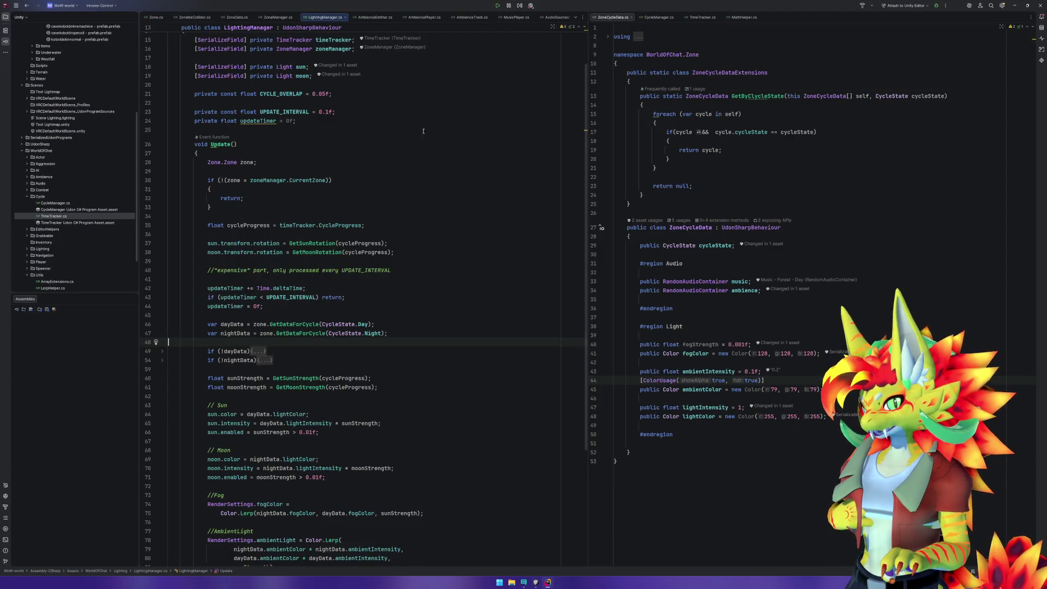
{"action": "key", "text": "alt+Tab"}
{"action": "left_click", "coordinate": [934, 101]}
{"action": "type", "text": "60"}
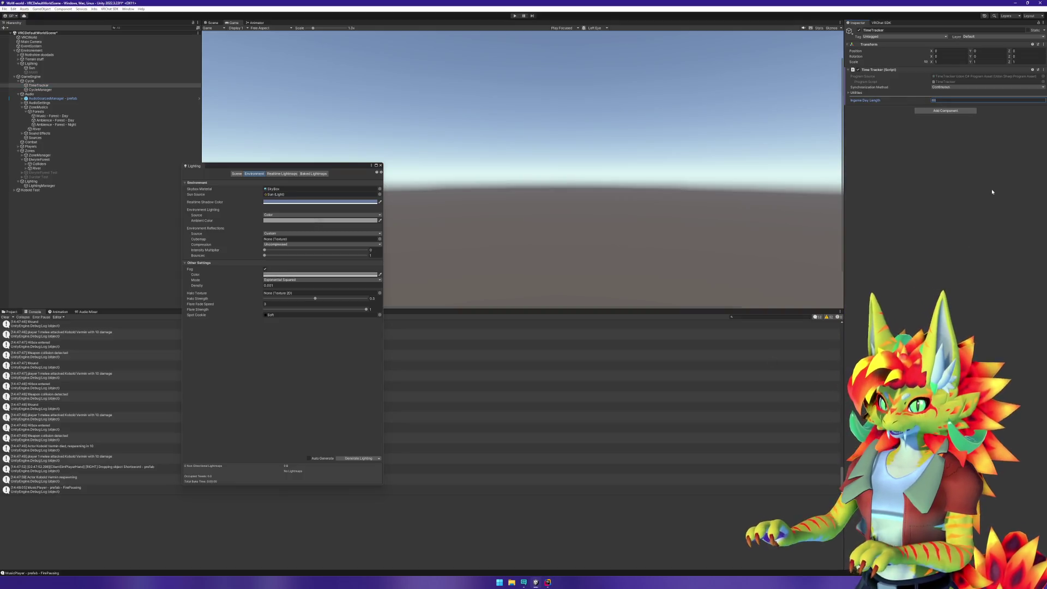
{"action": "left_click", "coordinate": [515, 17]}
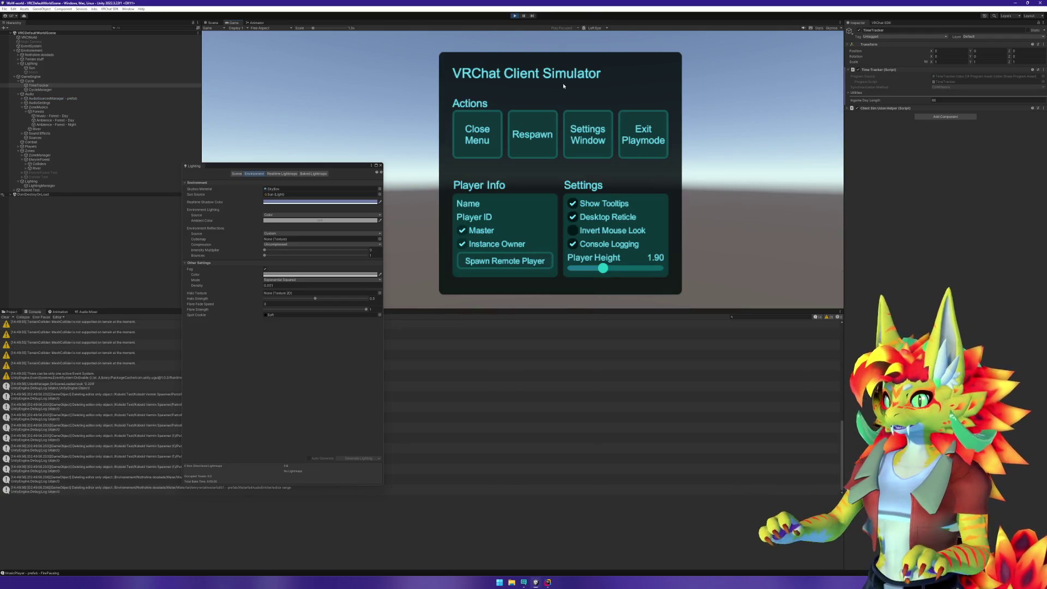
Watch the forest brighten into daylight, stop Play mode, and select Ambience - Forest - Night.
{"action": "key", "text": "Escape"}
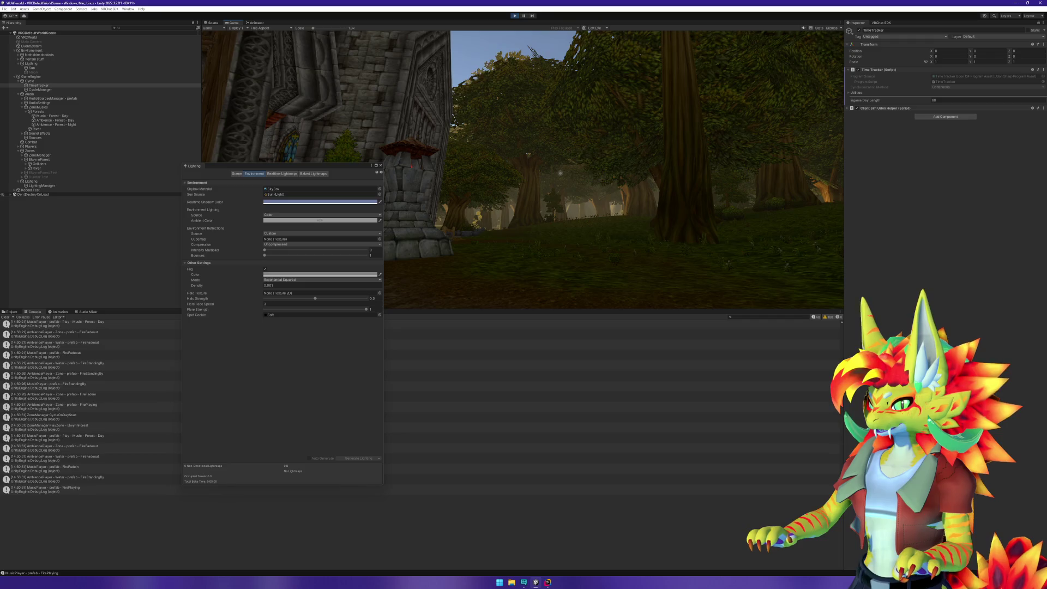
{"action": "key", "text": "super"}
{"action": "left_click", "coordinate": [516, 20]}
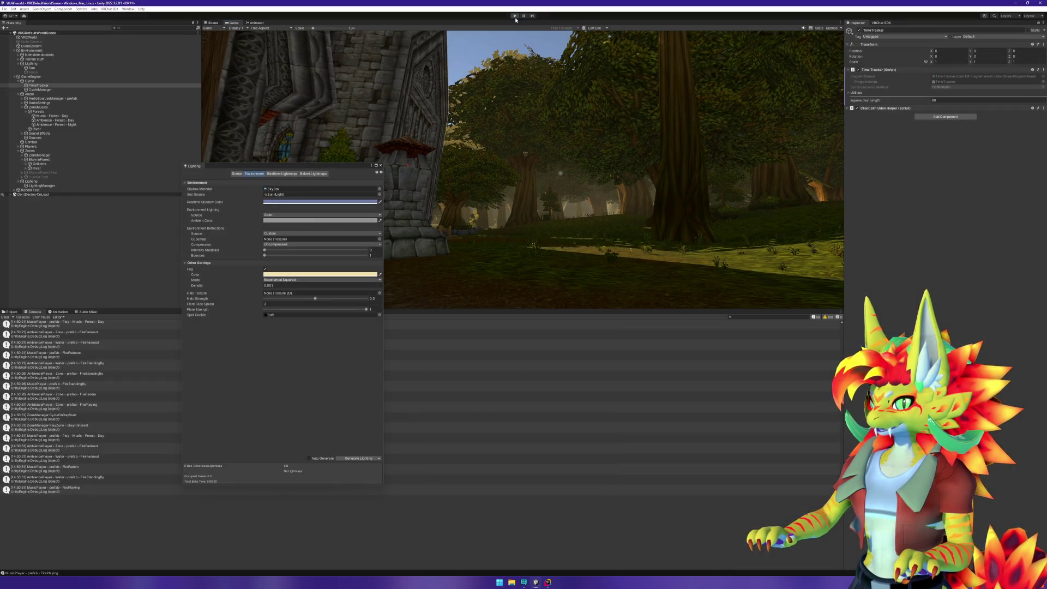
{"action": "key", "text": "ctrl+p"}
{"action": "left_click", "coordinate": [83, 124]}
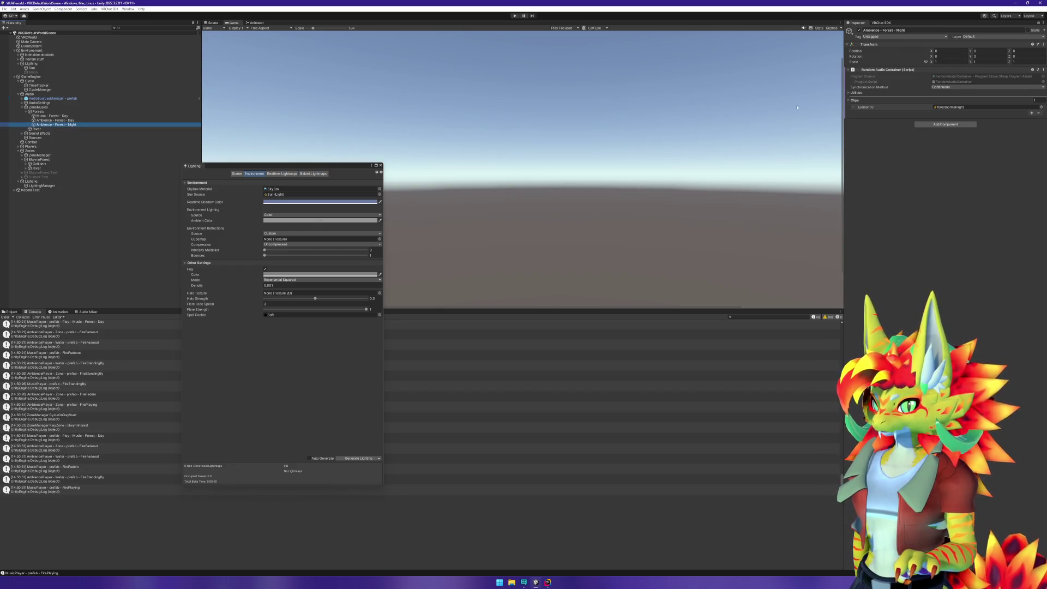
Select ElwynnForest in the Hierarchy, then drag the floating Lighting window aside and close it.
{"action": "left_click", "coordinate": [39, 159]}
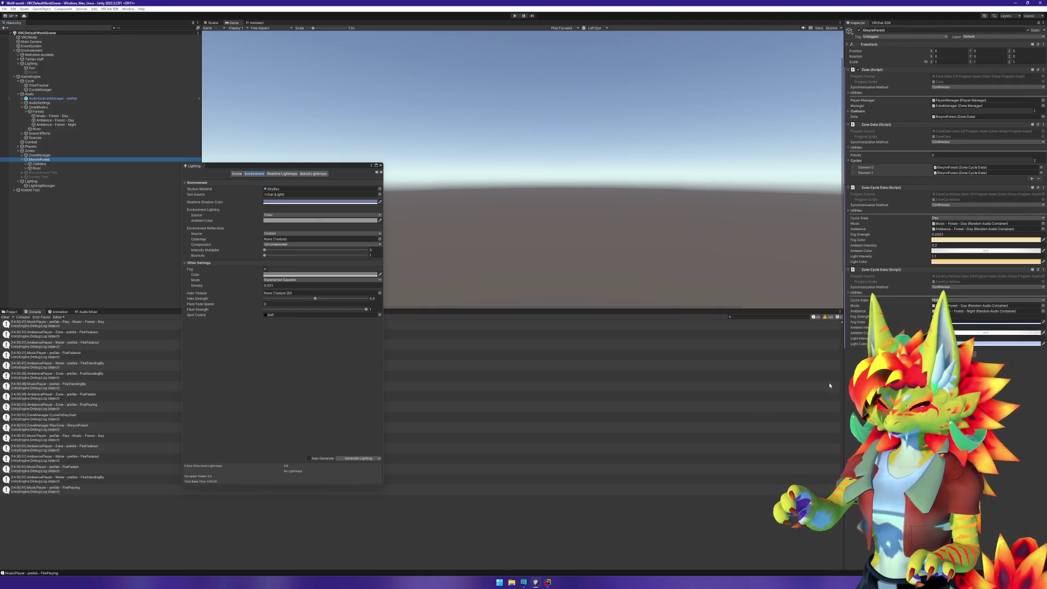
{"action": "left_click", "coordinate": [543, 585]}
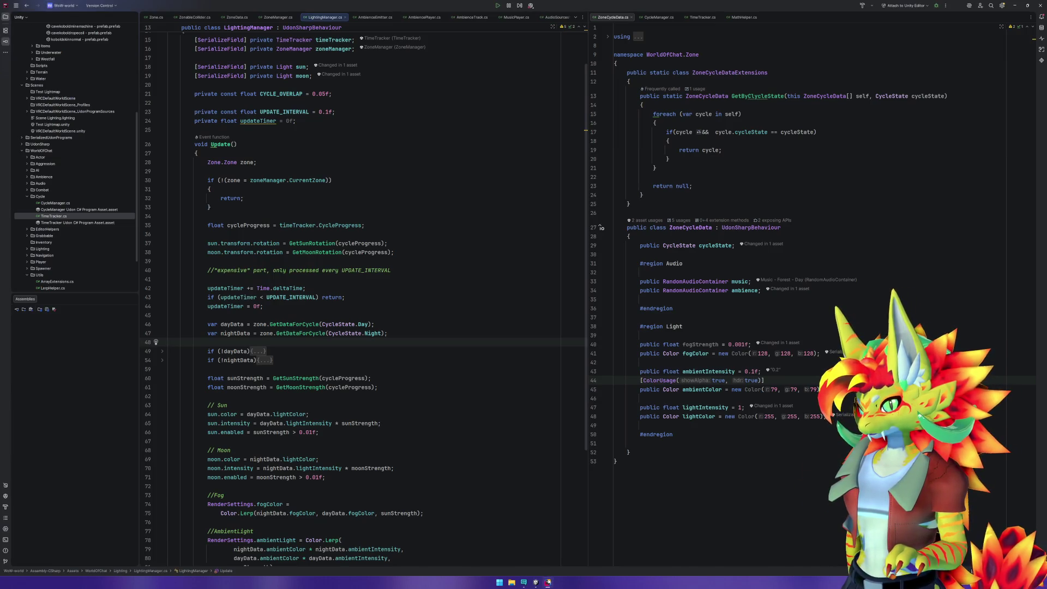
{"action": "left_click", "coordinate": [535, 582]}
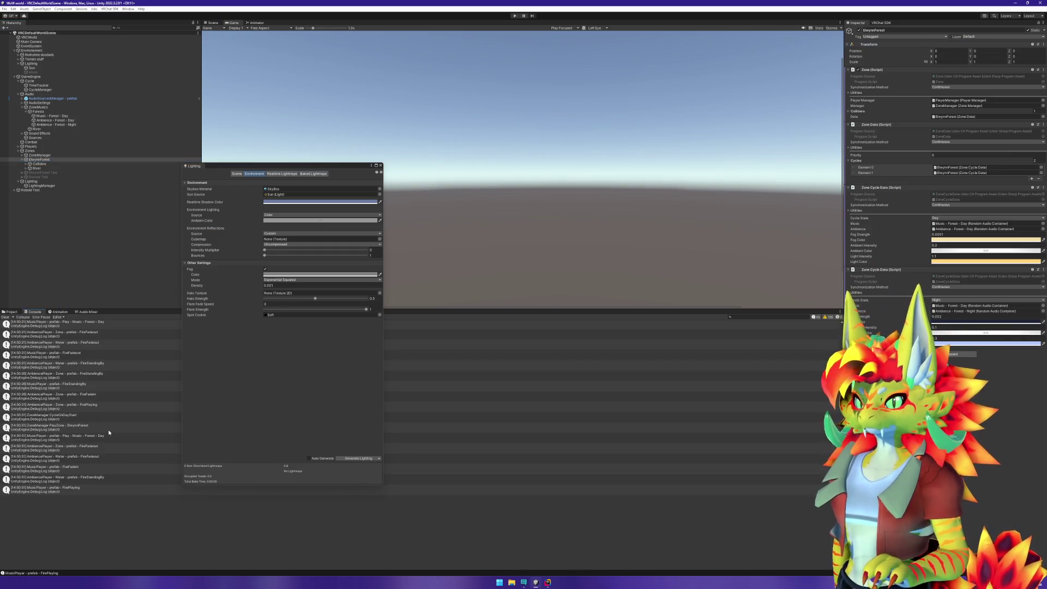
{"action": "left_click_drag", "start_coordinate": [359, 169], "coordinate": [478, 191]}
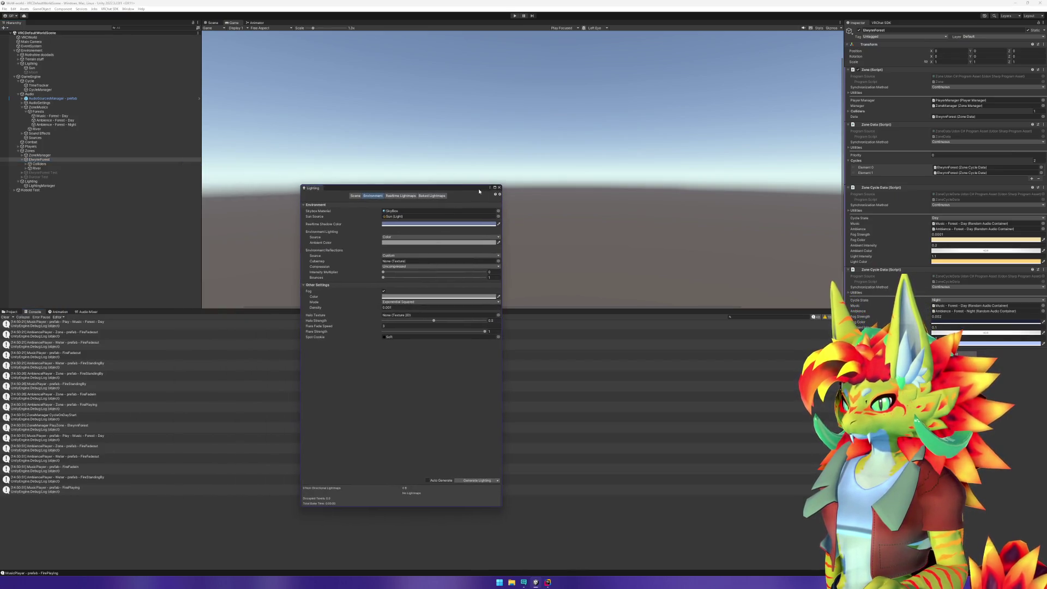
{"action": "left_click", "coordinate": [500, 187]}
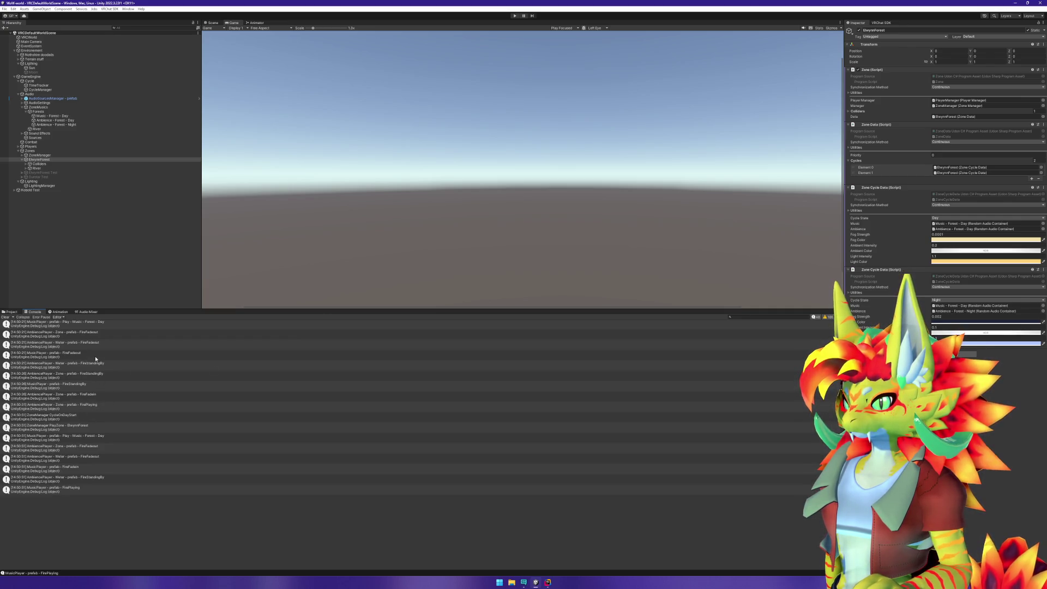
Read the ZoneManager, MusicPlayer and AmbiencePlayer console entries, ending on the Water FireFadeout details.
{"action": "left_click", "coordinate": [94, 427]}
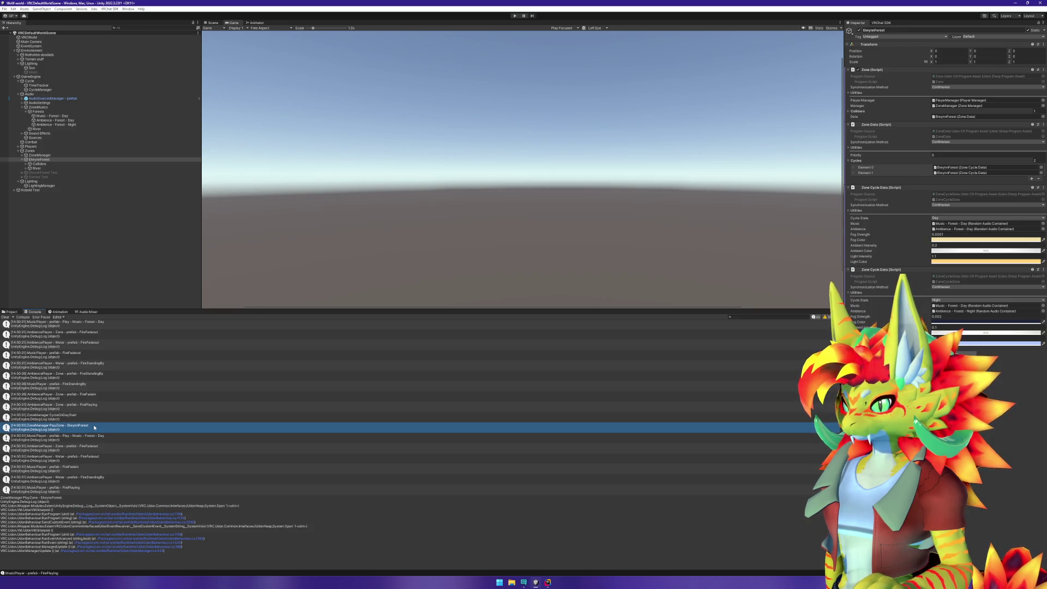
{"action": "left_click", "coordinate": [112, 439]}
{"action": "left_click", "coordinate": [113, 448]}
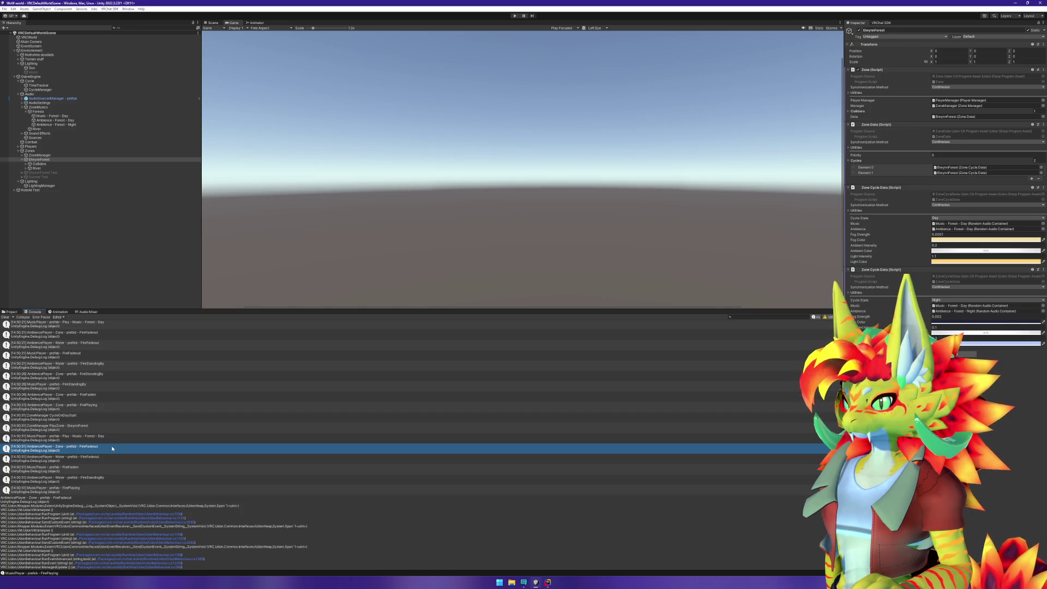
{"action": "left_click", "coordinate": [104, 470]}
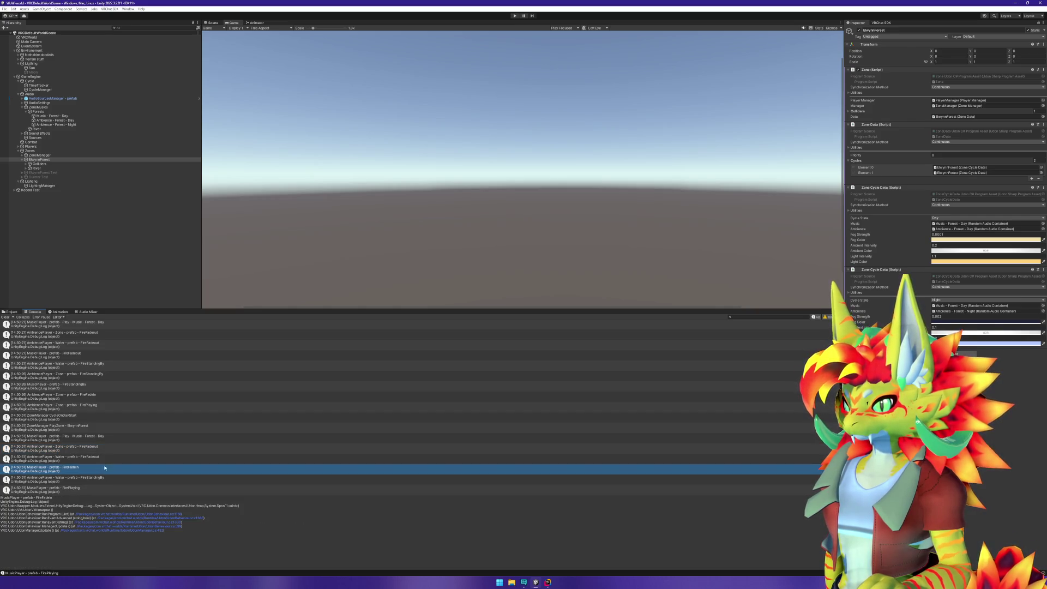
{"action": "scroll", "coordinate": [107, 421], "scroll_direction": "up", "scroll_amount": 1}
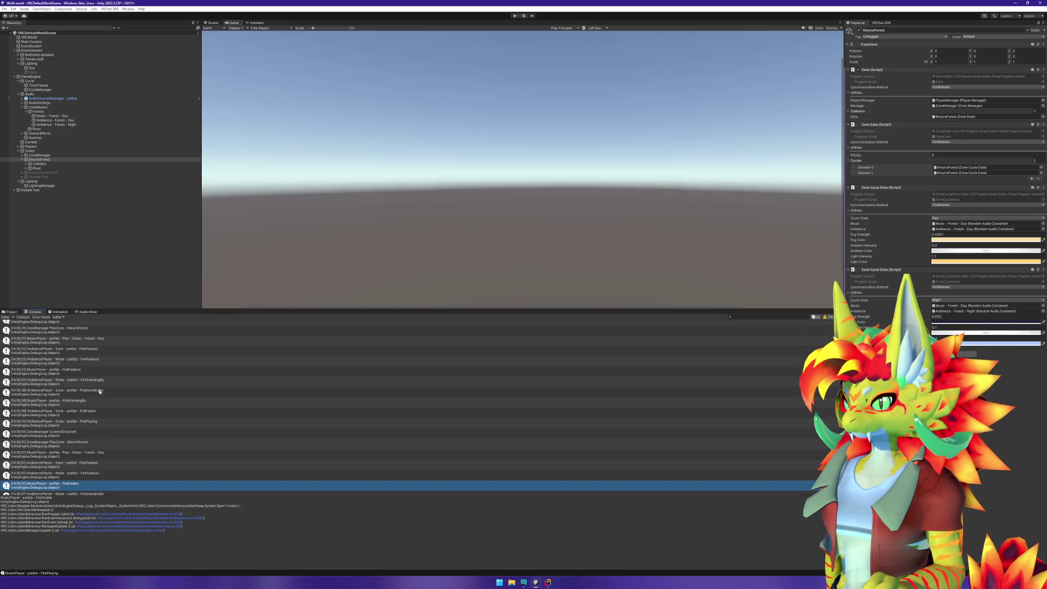
{"action": "scroll", "coordinate": [93, 369], "scroll_direction": "up", "scroll_amount": 1}
{"action": "left_click", "coordinate": [93, 357]}
{"action": "left_click", "coordinate": [89, 349]}
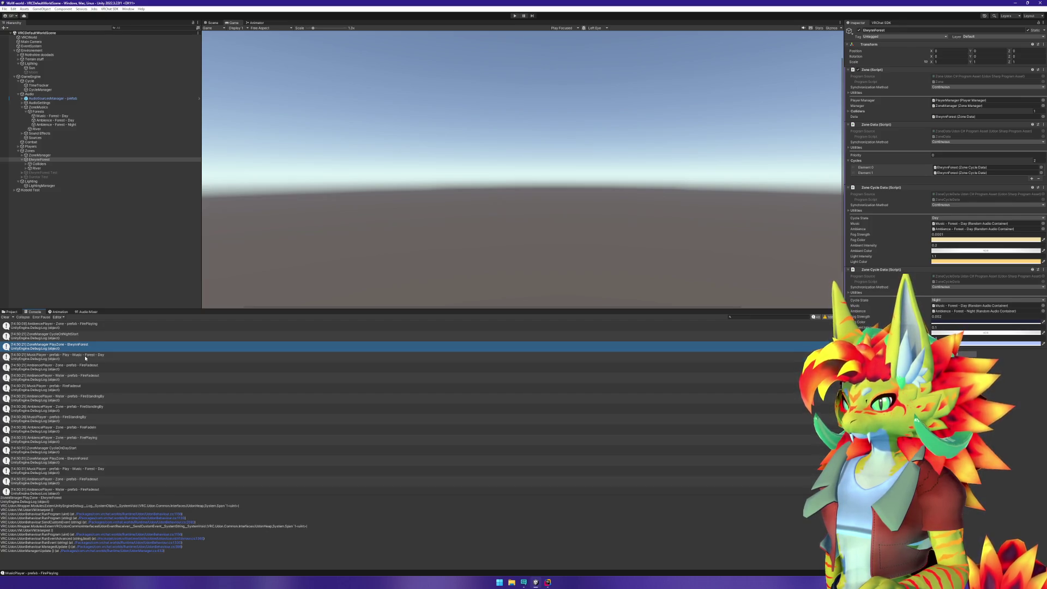
{"action": "left_click", "coordinate": [85, 357]}
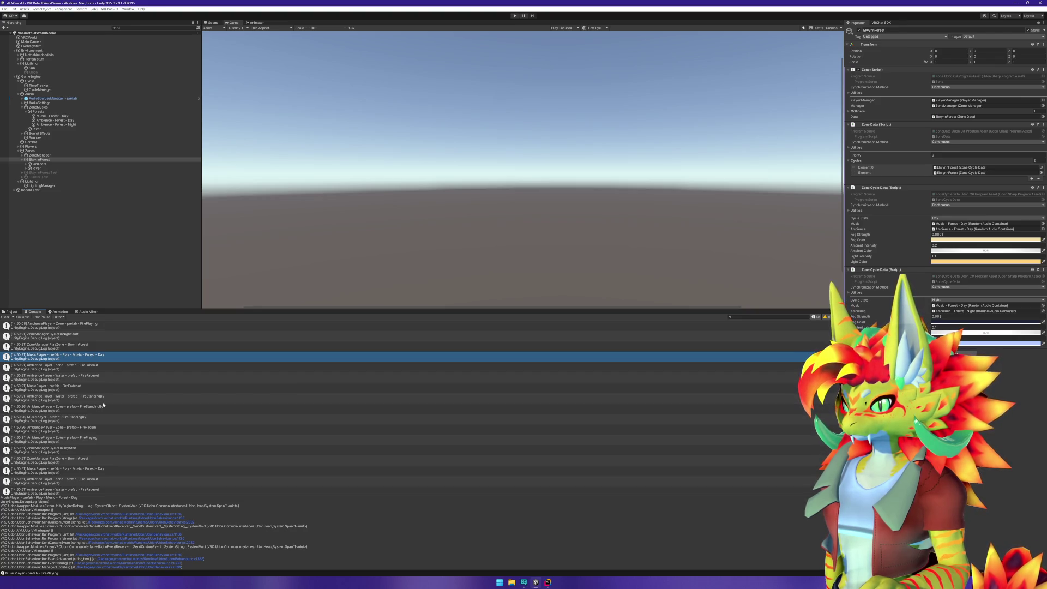
{"action": "left_click", "coordinate": [101, 381]}
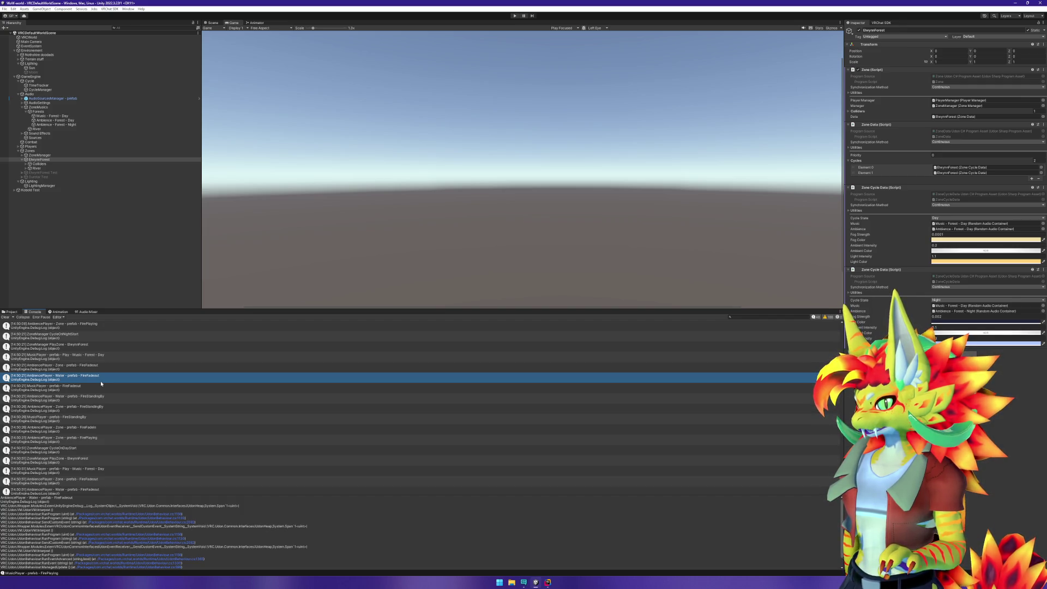
{"action": "key", "text": "alt+Tab"}
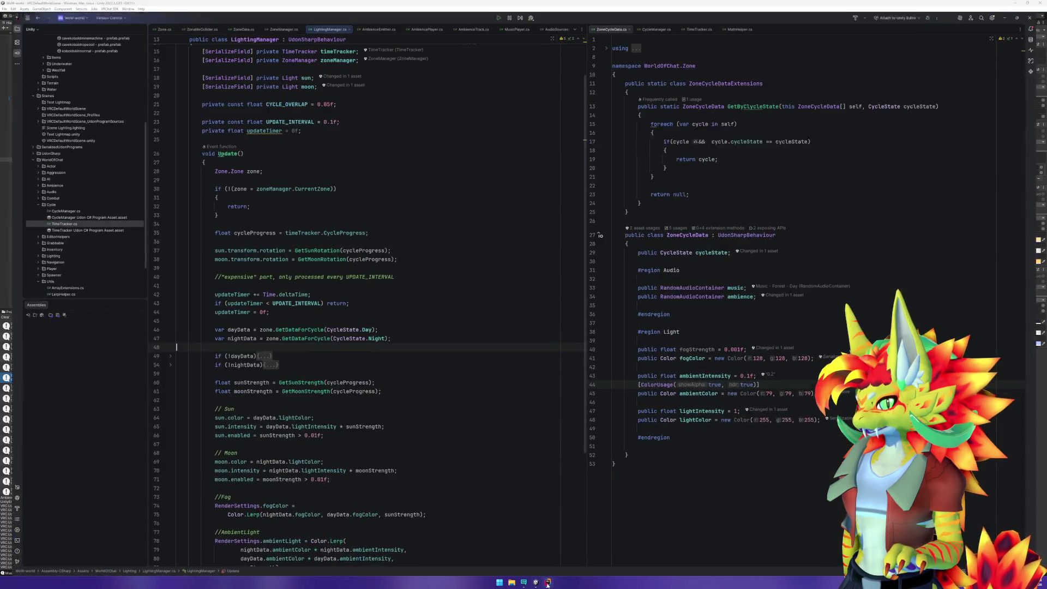
{"action": "left_click", "coordinate": [445, 402]}
{"action": "left_click", "coordinate": [419, 343]}
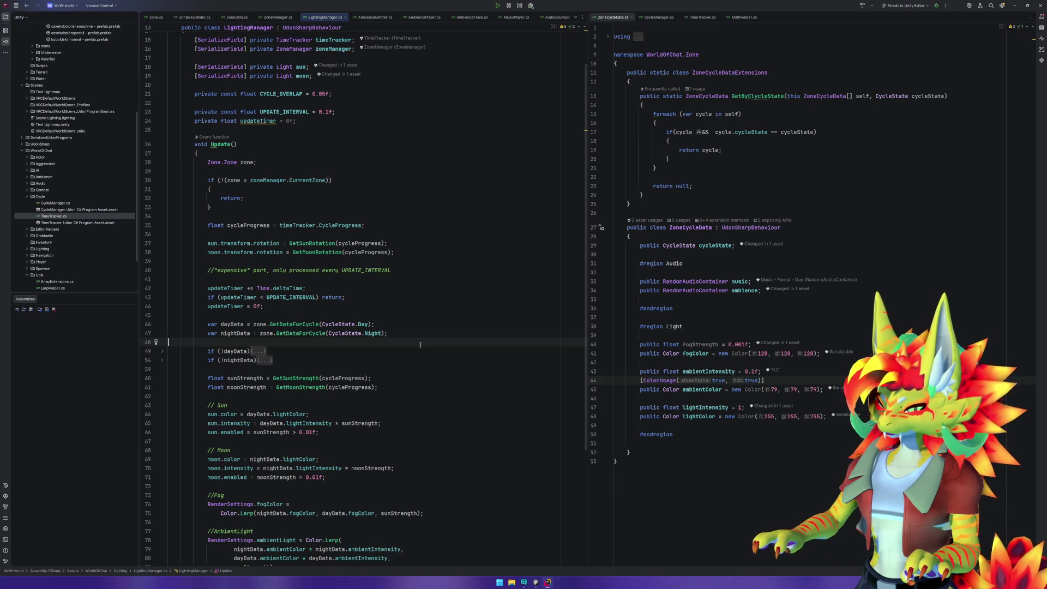
{"action": "key", "text": "alt+Tab"}
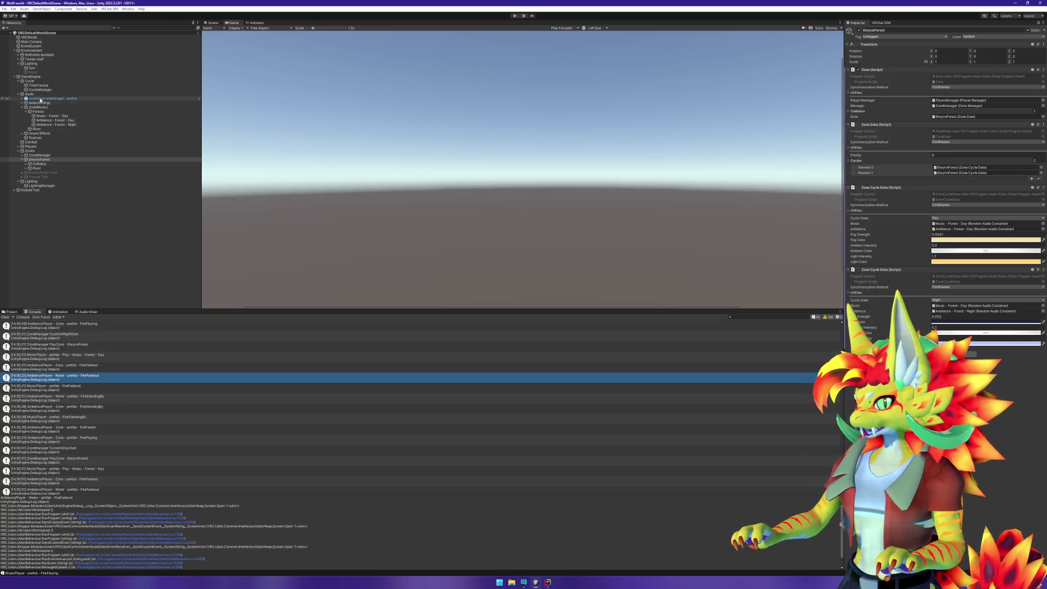
{"action": "left_click", "coordinate": [211, 24]}
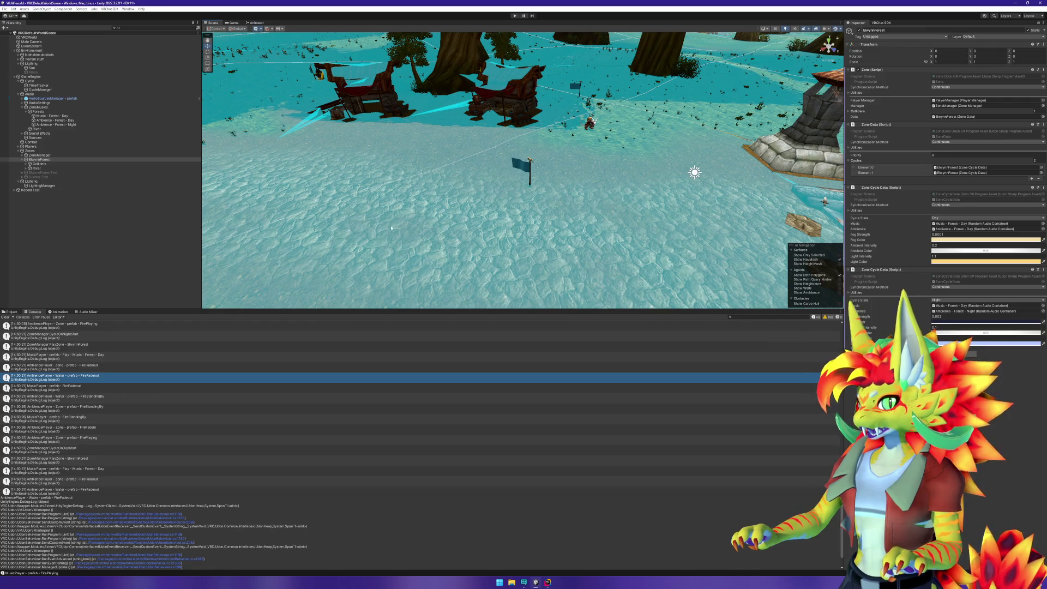
Frame the River & lake water plane in the Scene view and select River's Colliders child.
{"action": "mouse_move", "coordinate": [466, 145]}
{"action": "left_mouse_down"}
{"action": "mouse_move", "coordinate": [469, 191]}
{"action": "mouse_move", "coordinate": [561, 15]}
{"action": "mouse_move", "coordinate": [518, 196]}
{"action": "mouse_move", "coordinate": [501, 199]}
{"action": "left_mouse_up"}
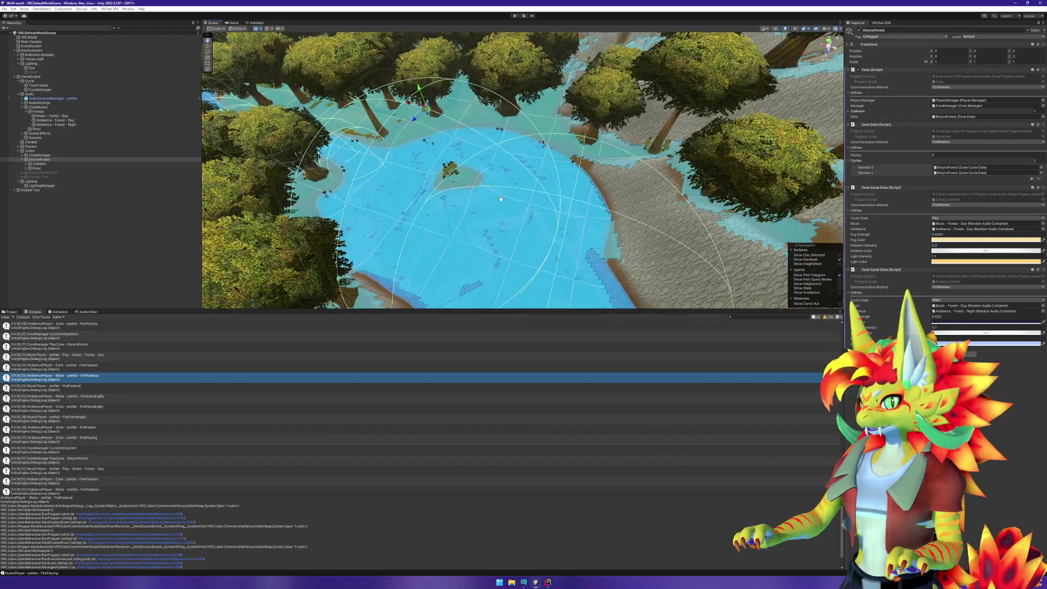
{"action": "left_click", "coordinate": [488, 262]}
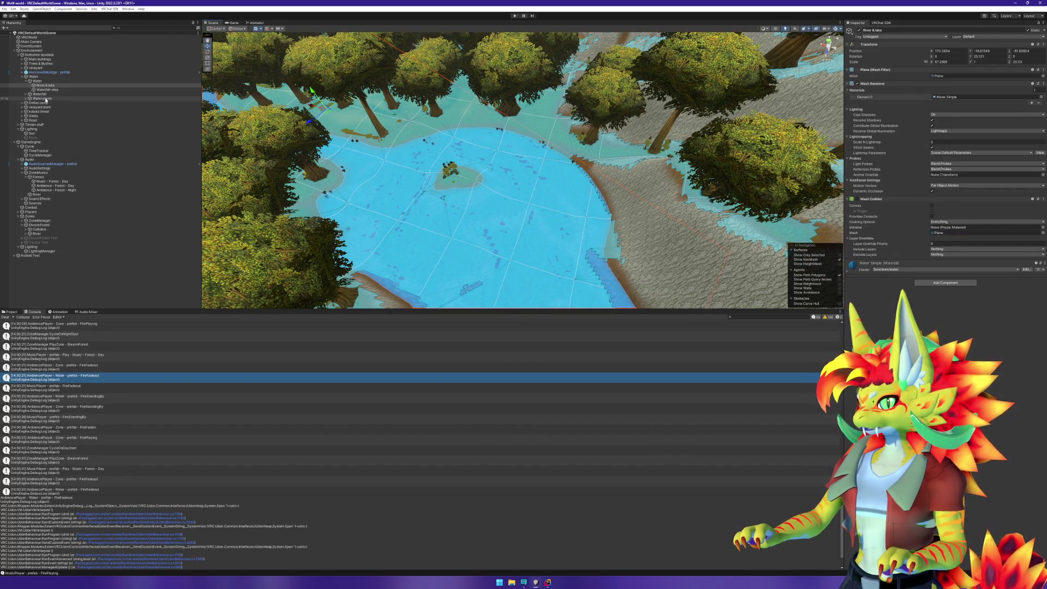
{"action": "key", "text": "f"}
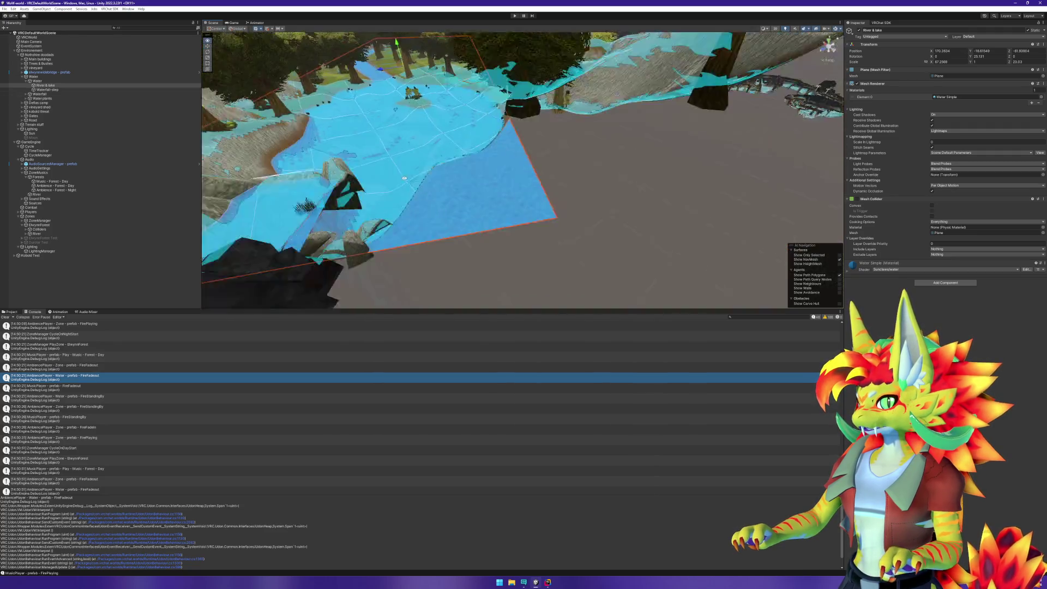
{"action": "left_click", "coordinate": [53, 235]}
{"action": "key", "text": "Right"}
{"action": "left_click", "coordinate": [53, 237]}
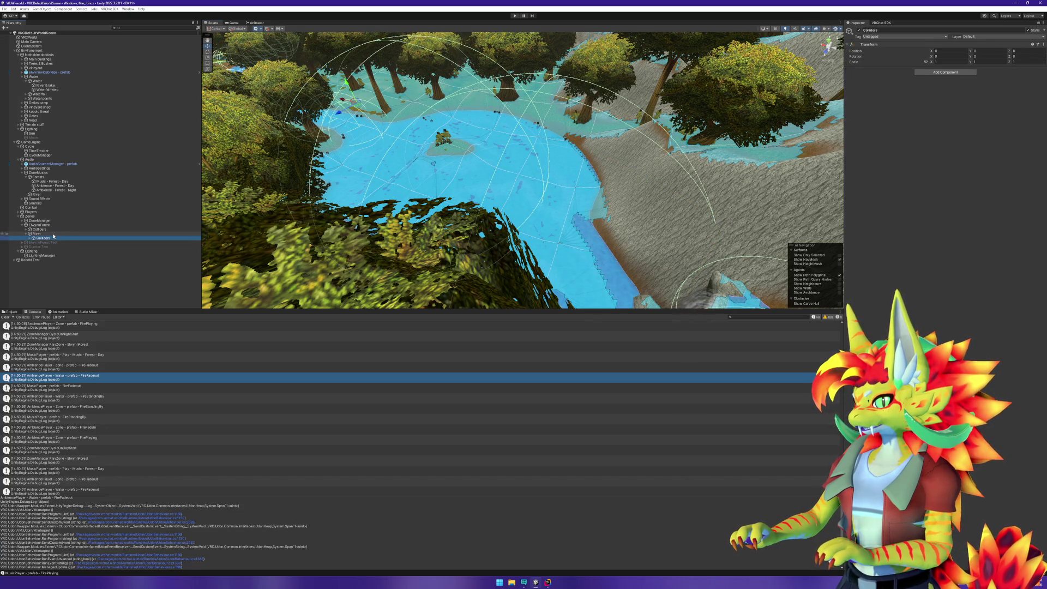
Open the code behind the AmbiencePlayer Water log entry in Rider, then return to Unity.
{"action": "left_click", "coordinate": [81, 367]}
{"action": "double_click", "coordinate": [81, 374]}
{"action": "scroll", "coordinate": [380, 346], "scroll_direction": "up", "scroll_amount": 15}
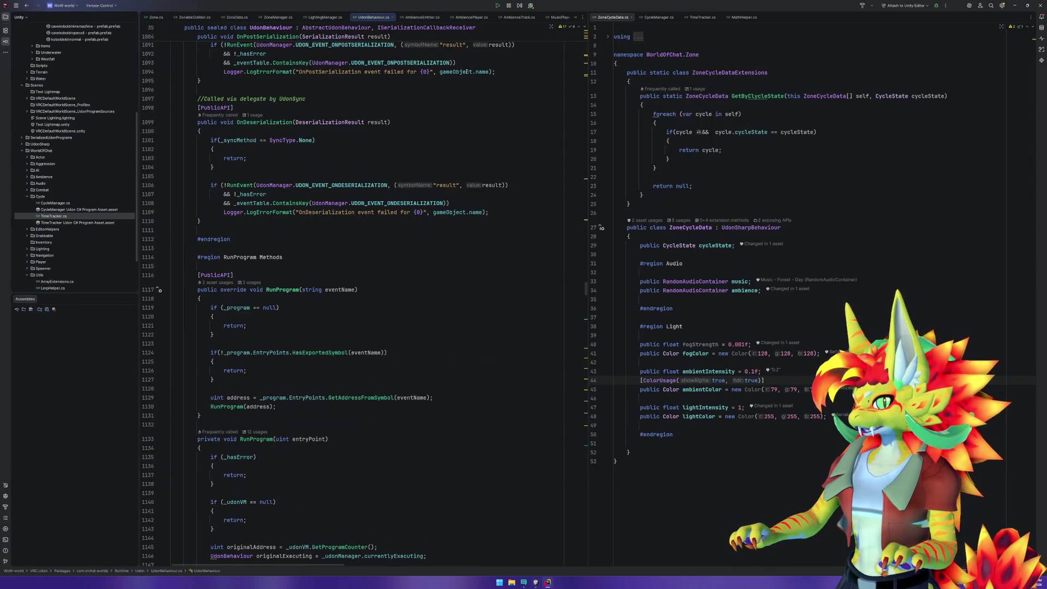
{"action": "scroll", "coordinate": [464, 76], "scroll_direction": "down", "scroll_amount": 10}
{"action": "key", "text": "alt+Tab"}
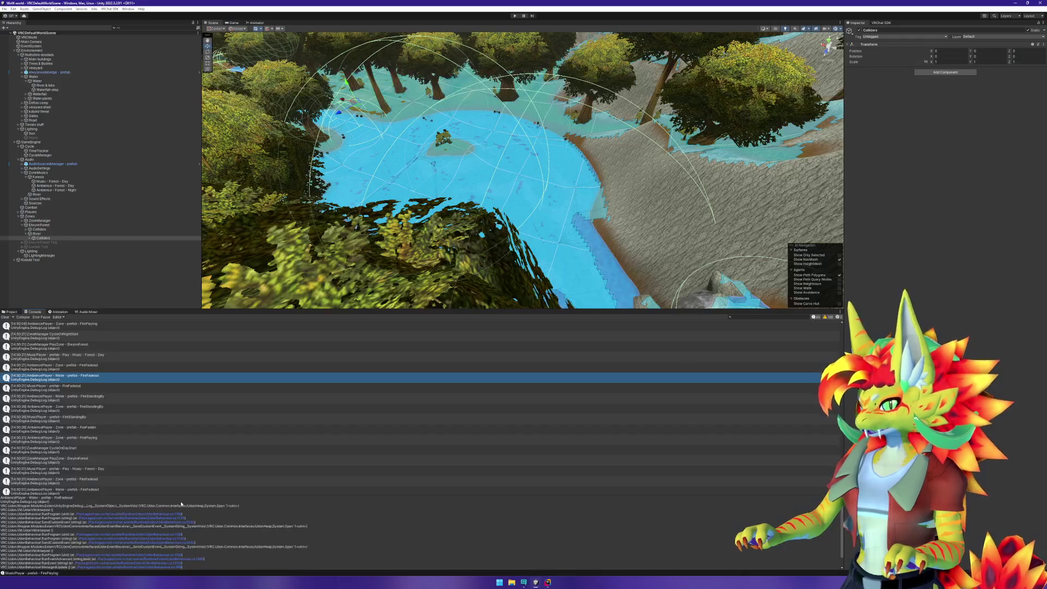
Search the Hierarchy for 'Water - pref' and frame the first waterbasin prefab.
{"action": "left_click", "coordinate": [139, 29]}
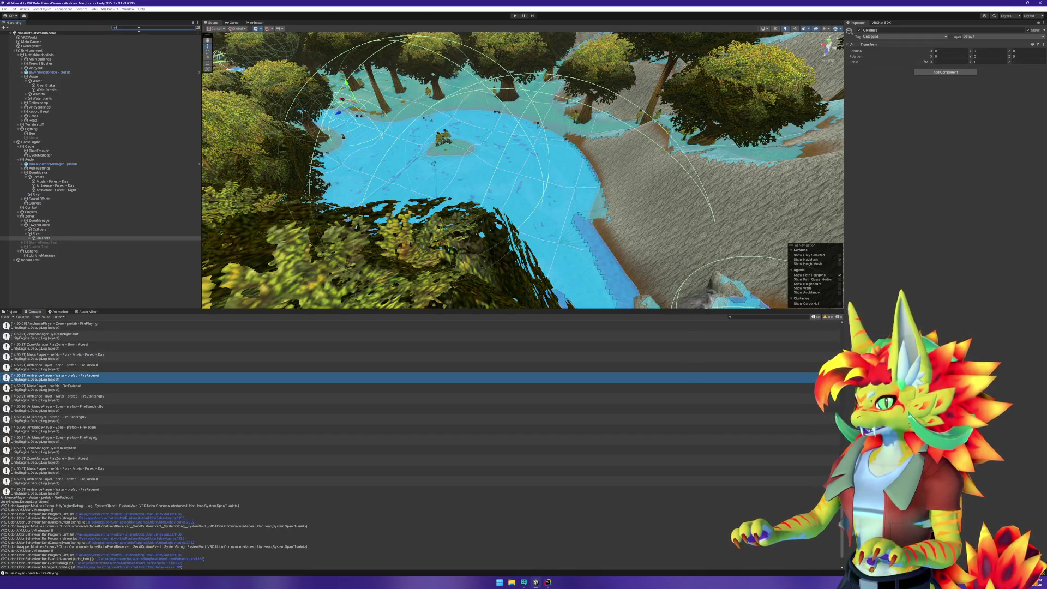
{"action": "type", "text": "Water - pref"}
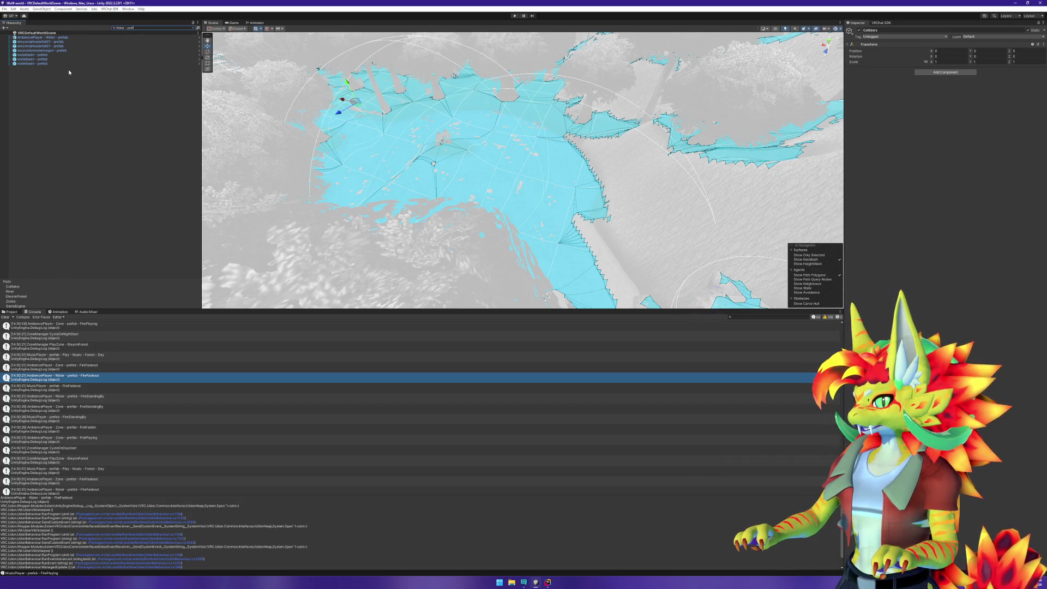
{"action": "left_click", "coordinate": [66, 55]}
{"action": "double_click", "coordinate": [66, 55]}
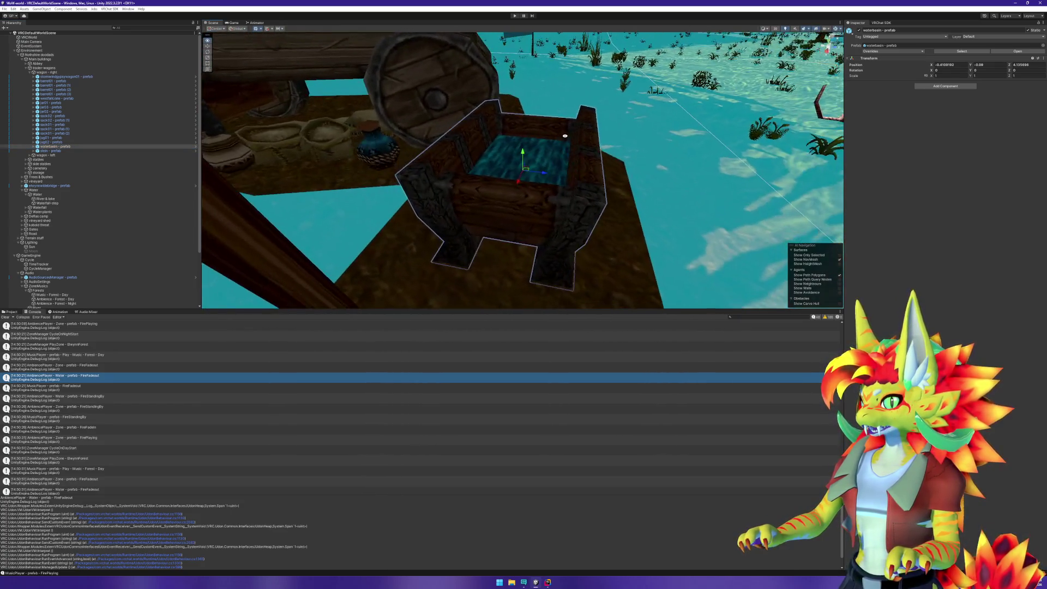
Search 'ter', frame the Water fountain, and open fountainparticles' AmbienceEmitter script in Rider.
{"action": "left_click", "coordinate": [147, 28]}
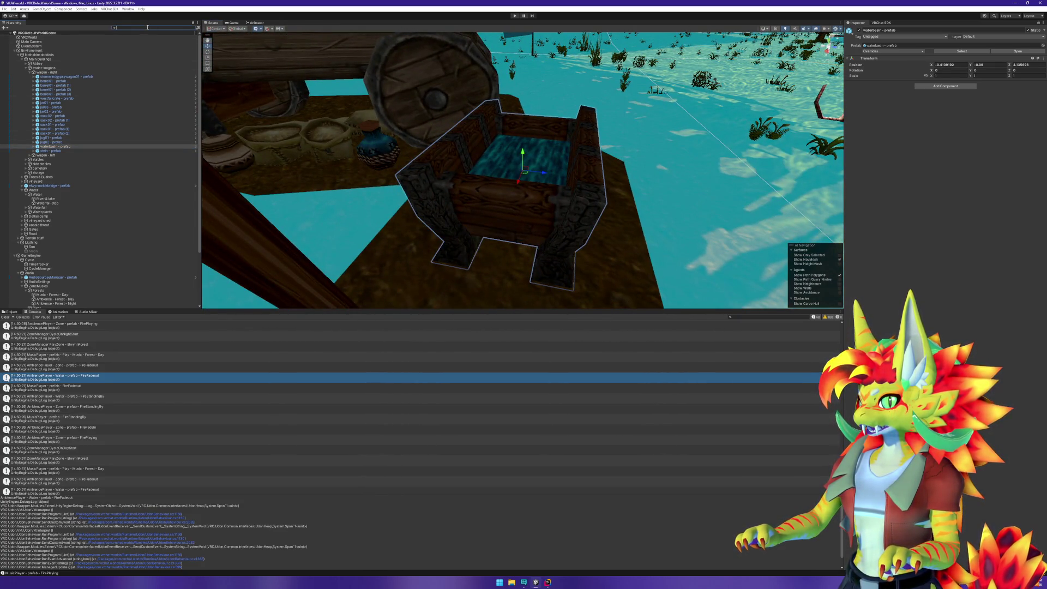
{"action": "type", "text": "water"}
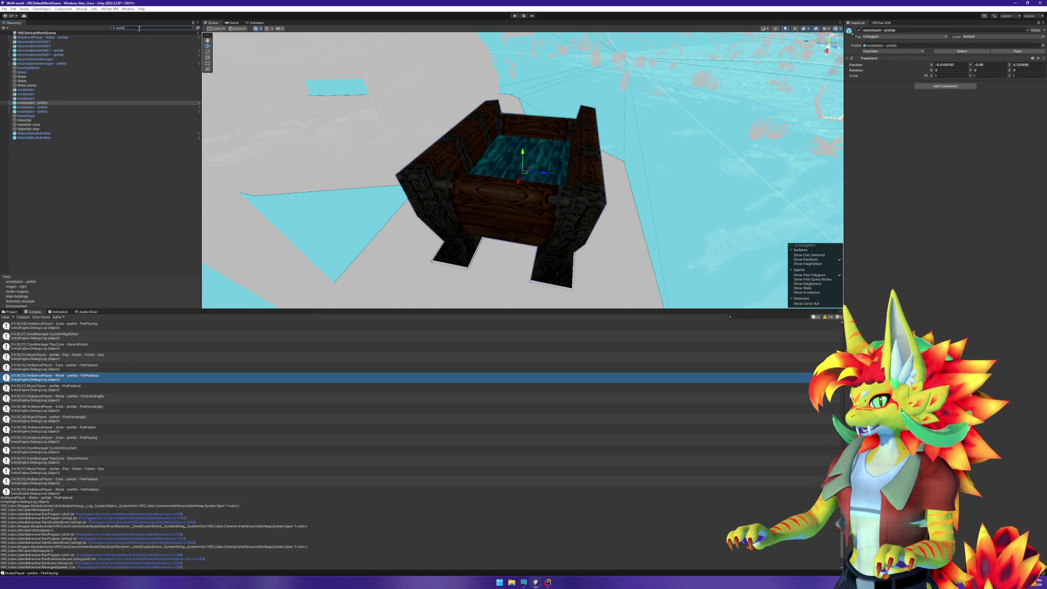
{"action": "double_click", "coordinate": [31, 76]}
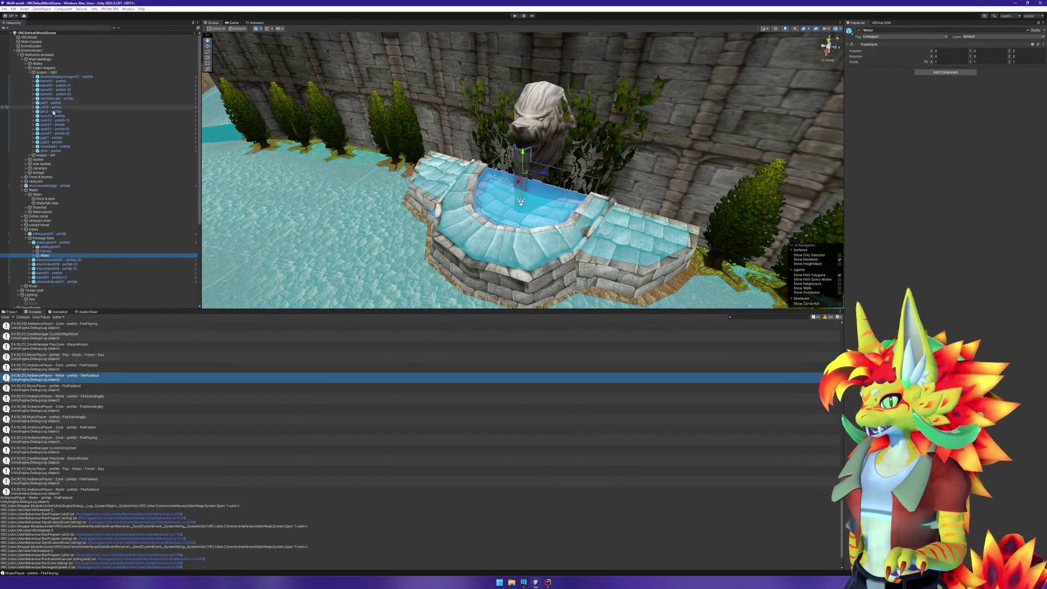
{"action": "left_click", "coordinate": [33, 255]}
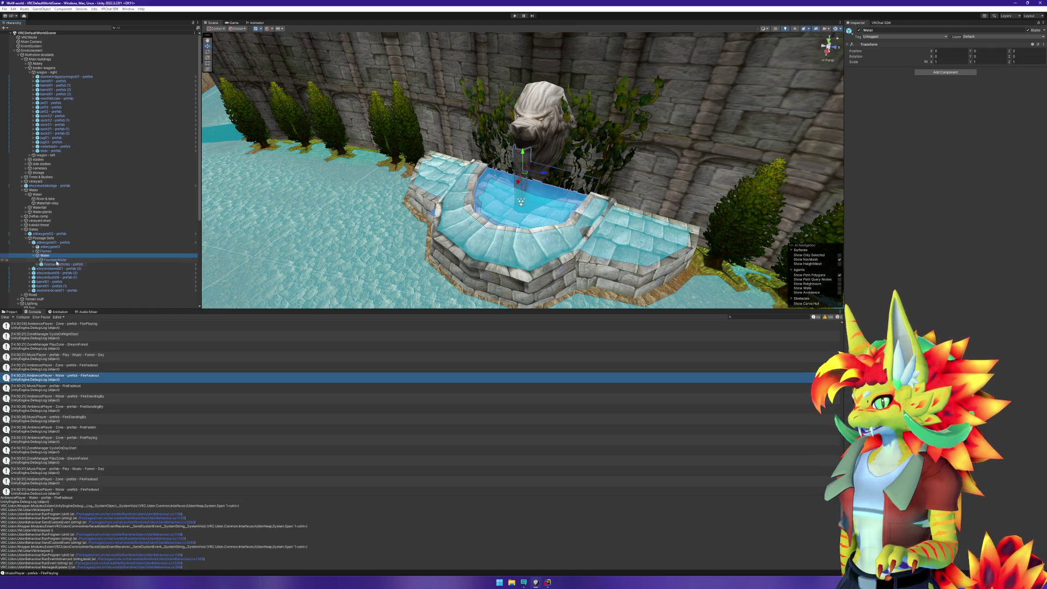
{"action": "left_click", "coordinate": [38, 264]}
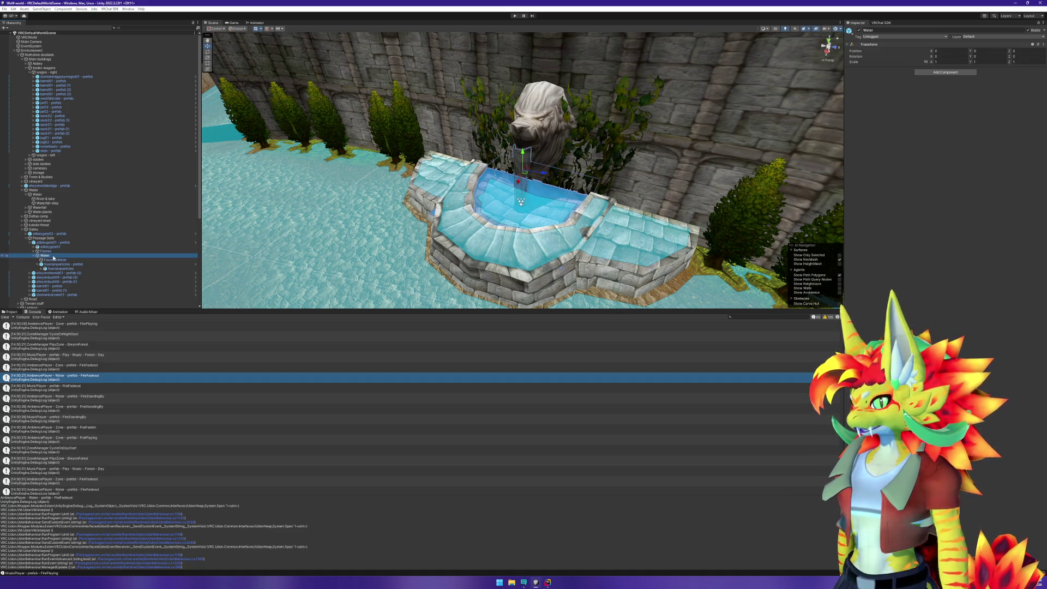
{"action": "left_click", "coordinate": [54, 258]}
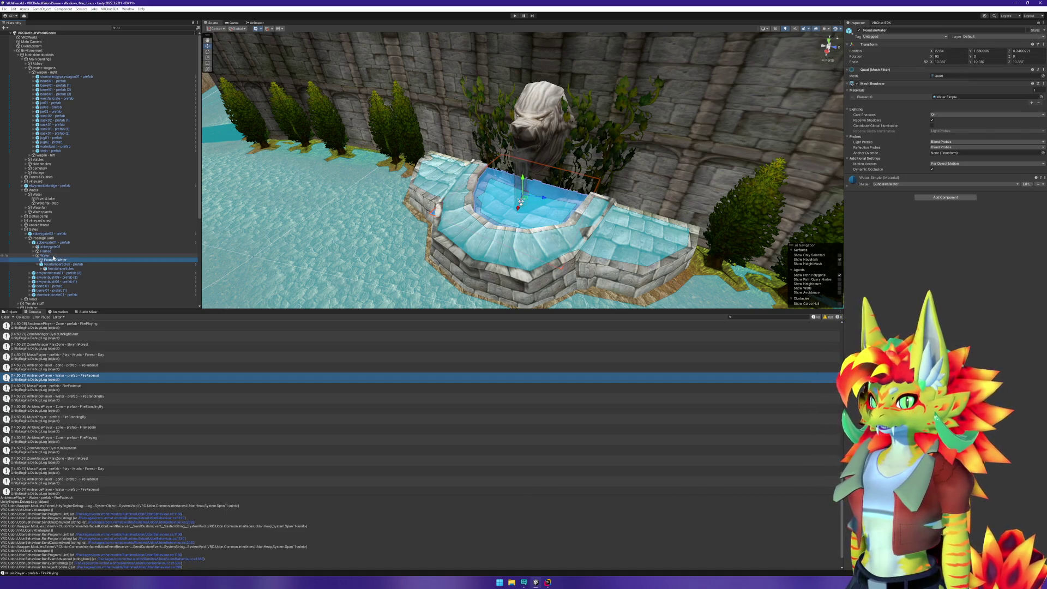
{"action": "key", "text": "Down"}
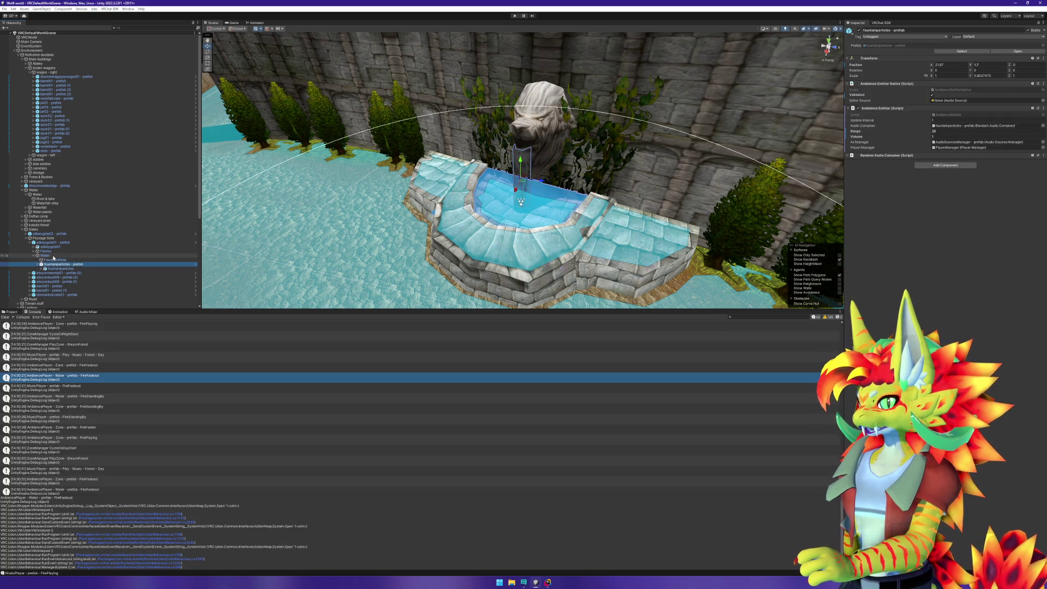
{"action": "right_click", "coordinate": [896, 109]}
{"action": "left_click", "coordinate": [925, 178]}
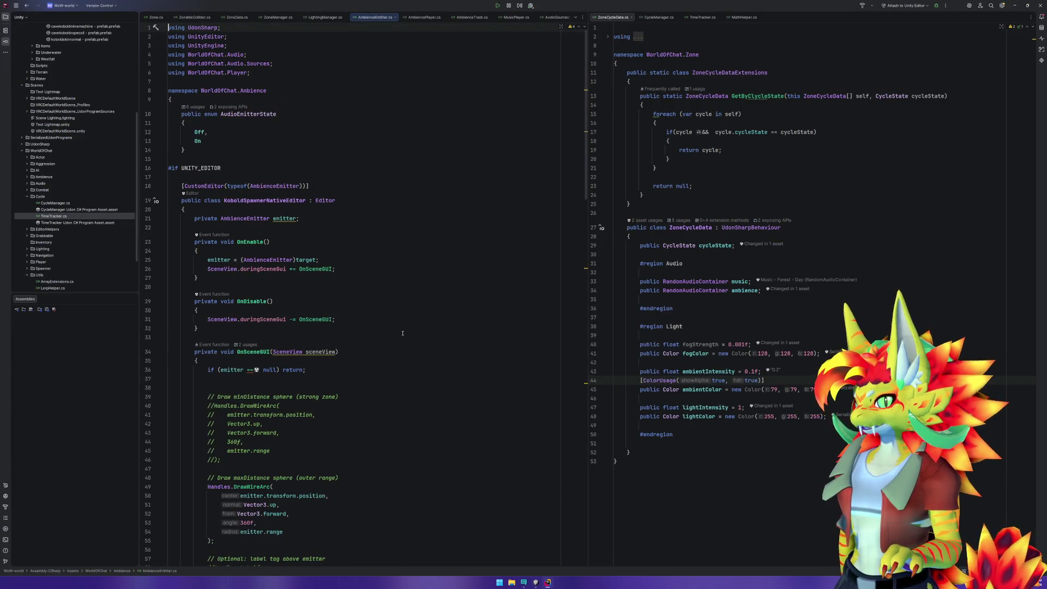
Highlight the AmbienceEmitter usages on line 21 and scroll down to the state methods.
{"action": "scroll", "coordinate": [404, 338], "scroll_direction": "down", "scroll_amount": 5}
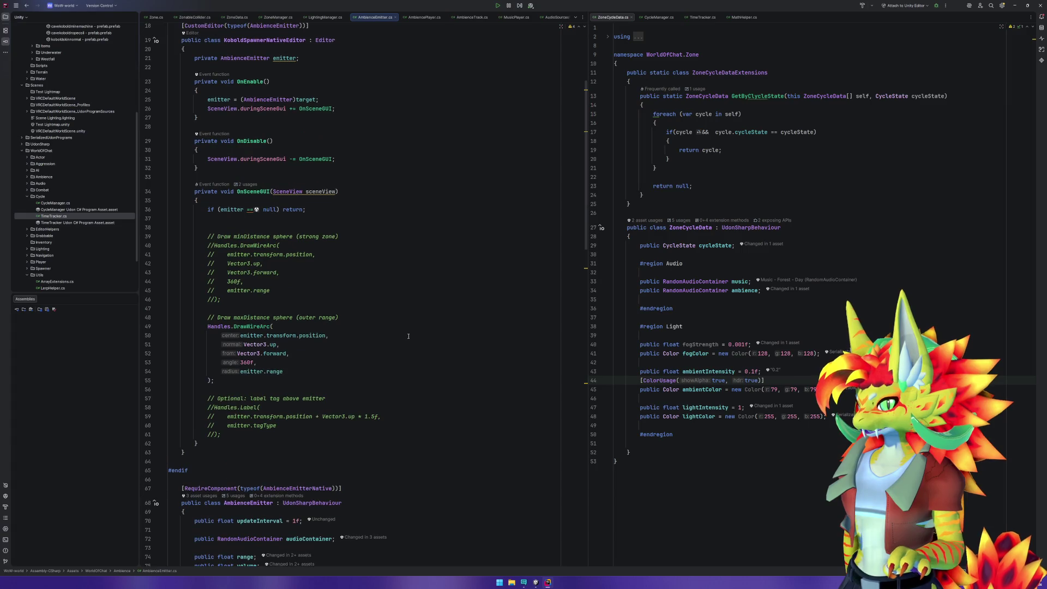
{"action": "scroll", "coordinate": [408, 335], "scroll_direction": "up", "scroll_amount": 3}
{"action": "left_click", "coordinate": [258, 167]}
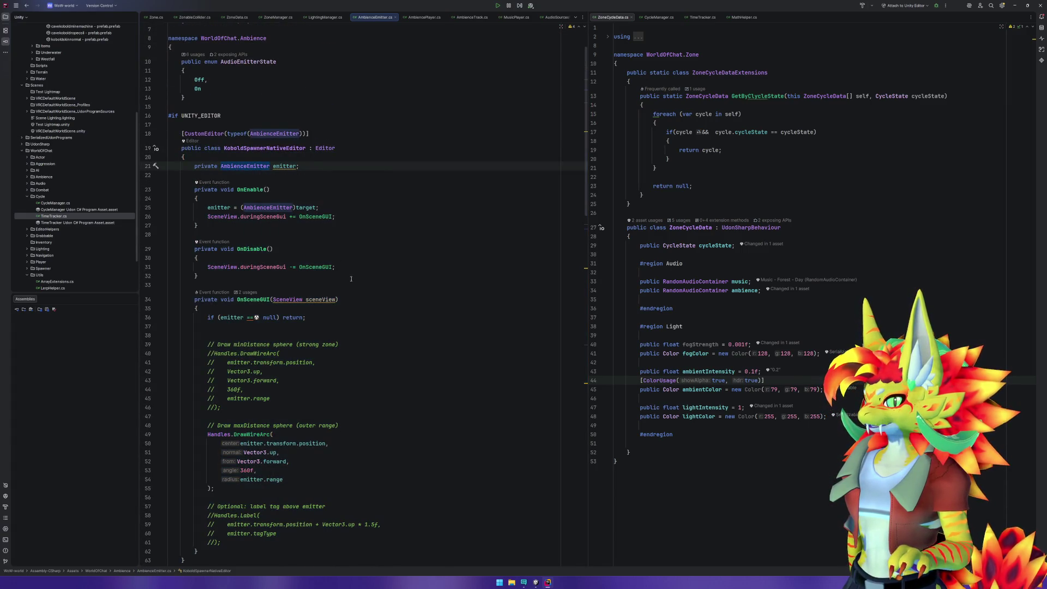
{"action": "scroll", "coordinate": [360, 290], "scroll_direction": "down", "scroll_amount": 6}
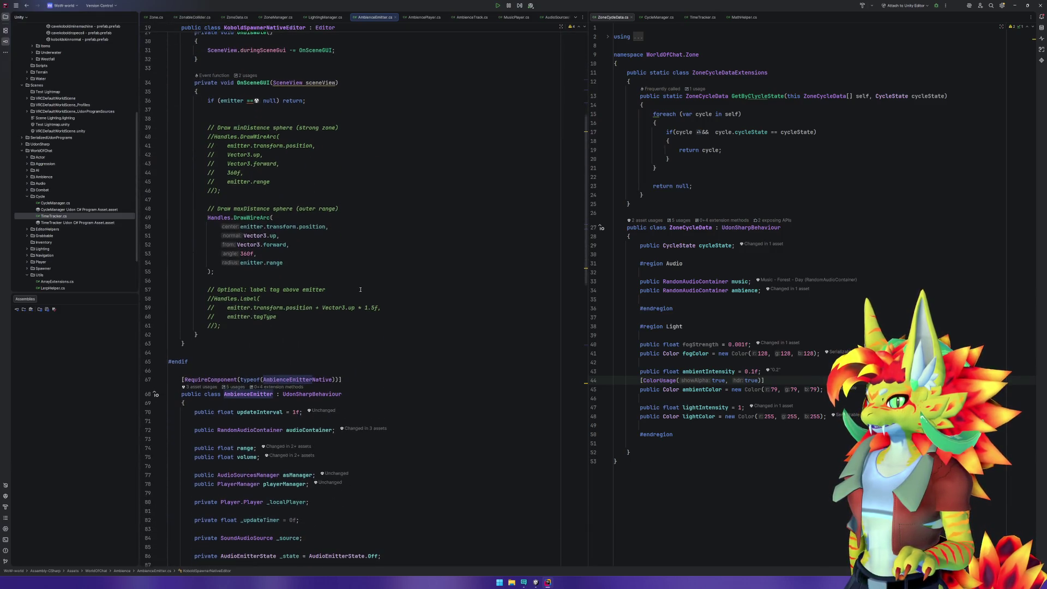
{"action": "scroll", "coordinate": [361, 289], "scroll_direction": "down", "scroll_amount": 8}
{"action": "scroll", "coordinate": [332, 355], "scroll_direction": "down", "scroll_amount": 7}
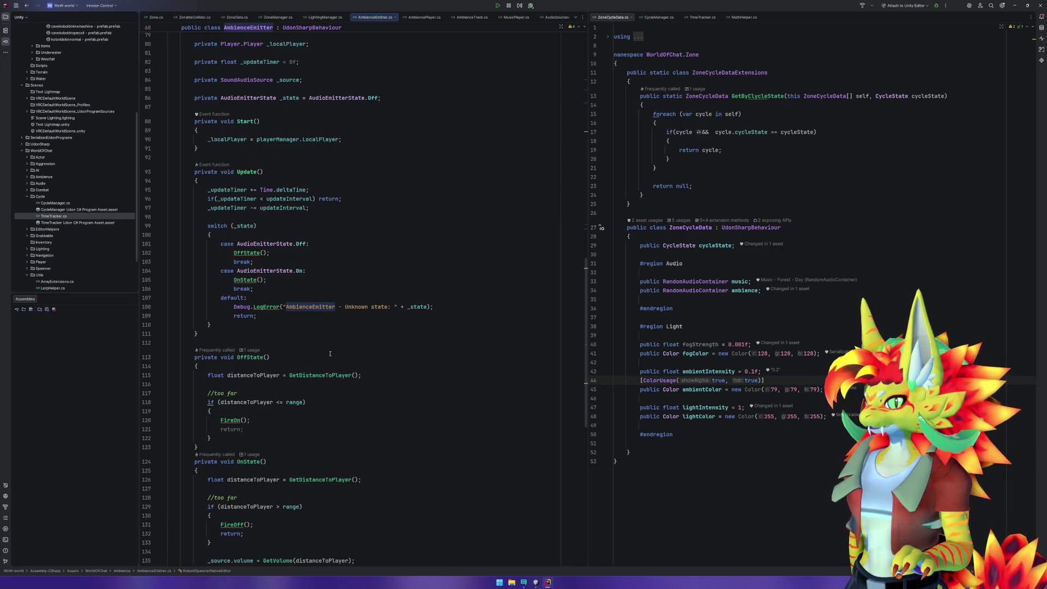
Fold OffState, OnState, FireOff and GetVolume, leaving FireOn's body expanded.
{"action": "left_click", "coordinate": [161, 358]}
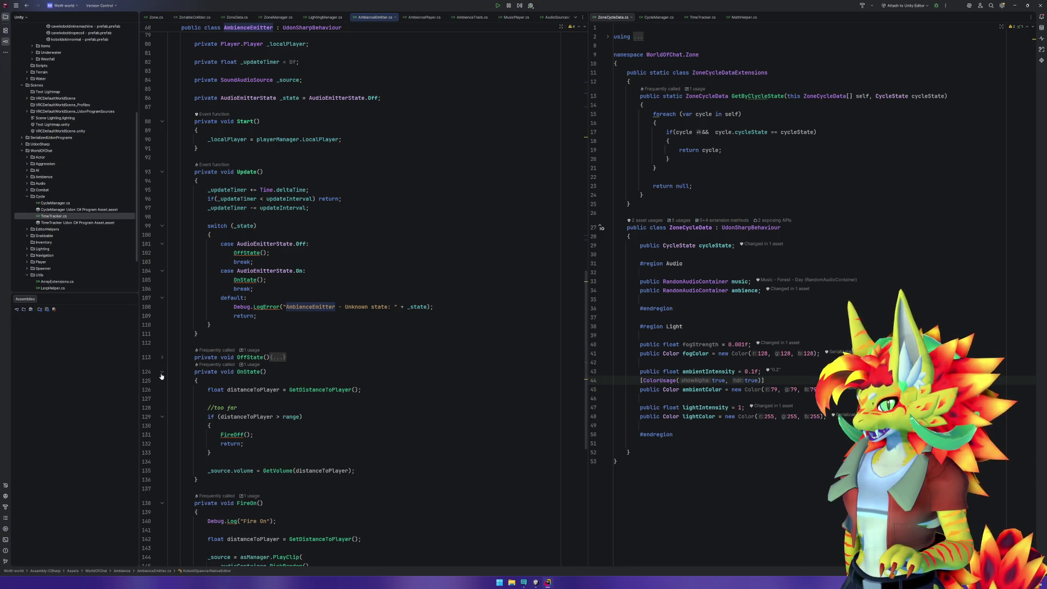
{"action": "left_click", "coordinate": [162, 373]}
{"action": "left_click", "coordinate": [162, 396]}
{"action": "left_click", "coordinate": [162, 409]}
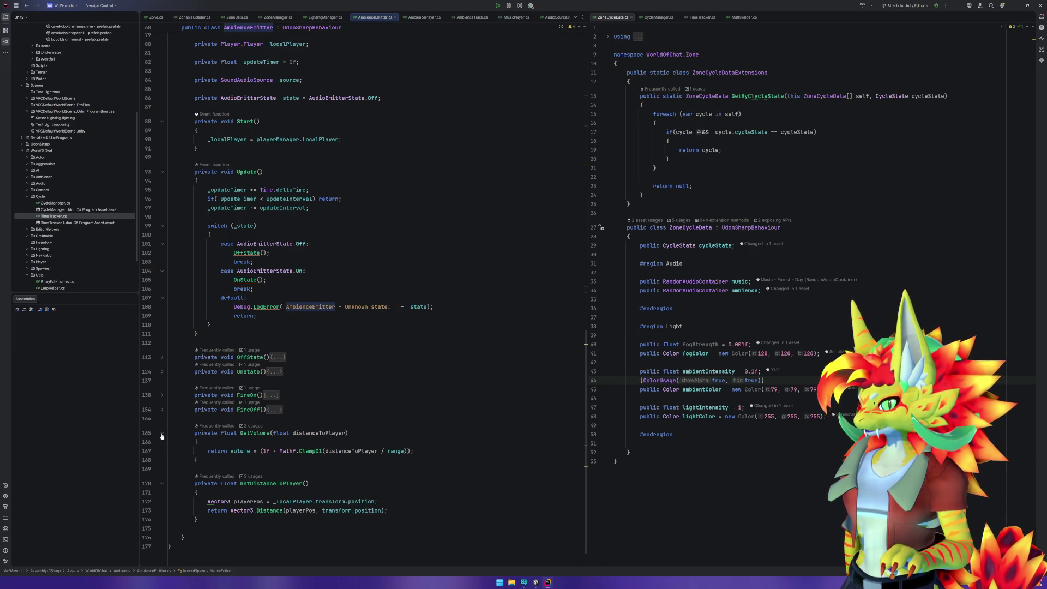
{"action": "left_click", "coordinate": [163, 434]}
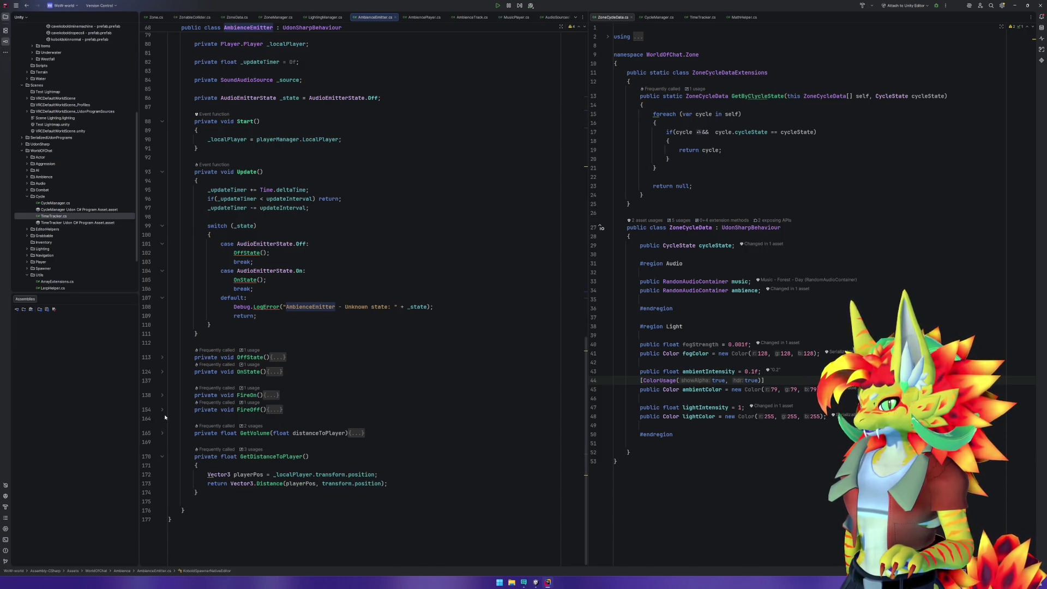
{"action": "left_click", "coordinate": [162, 396]}
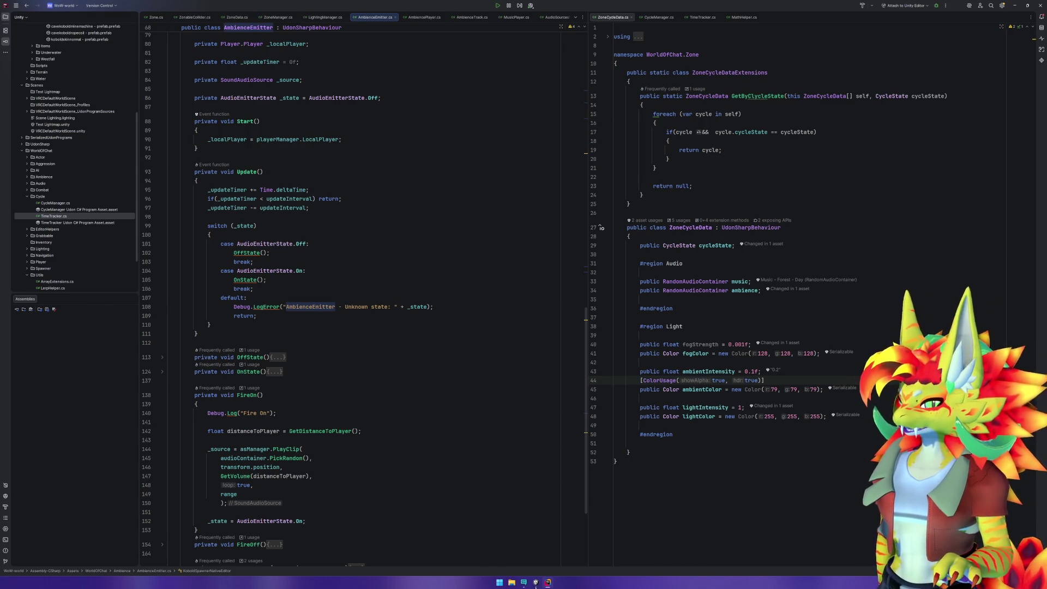
{"action": "left_click", "coordinate": [536, 582]}
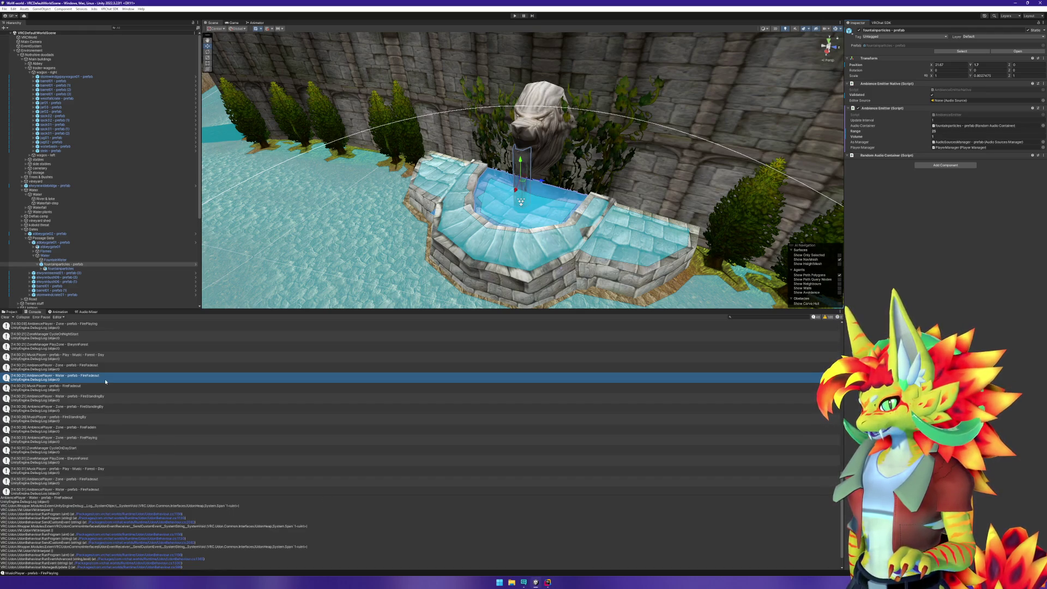
{"action": "left_click", "coordinate": [548, 582]}
{"action": "left_click", "coordinate": [437, 404]}
{"action": "key", "text": "shift"}
{"action": "key", "text": "shift"}
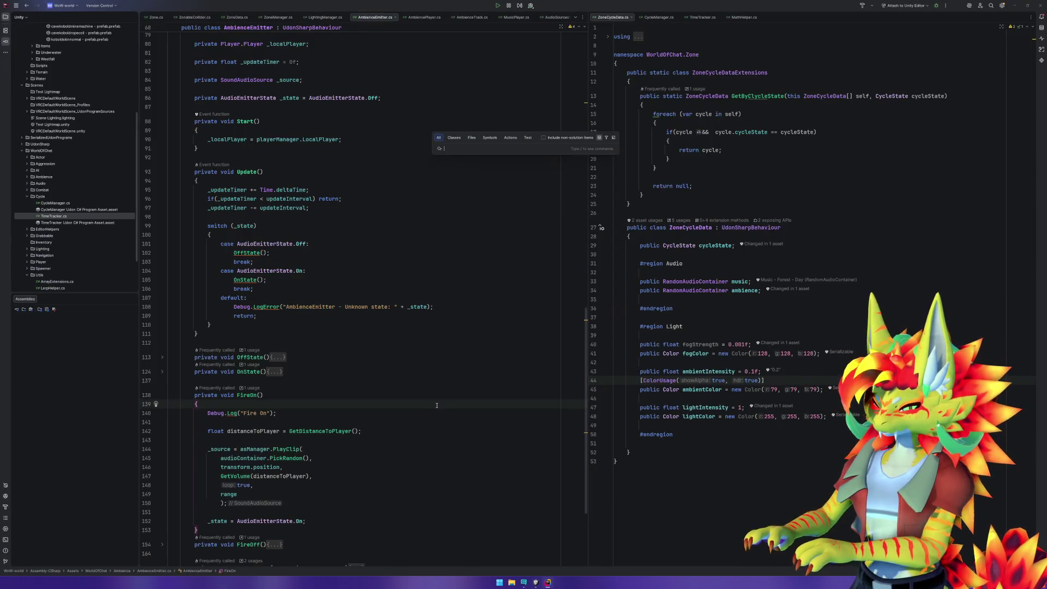
{"action": "type", "text": "AmbiencePlayer"}
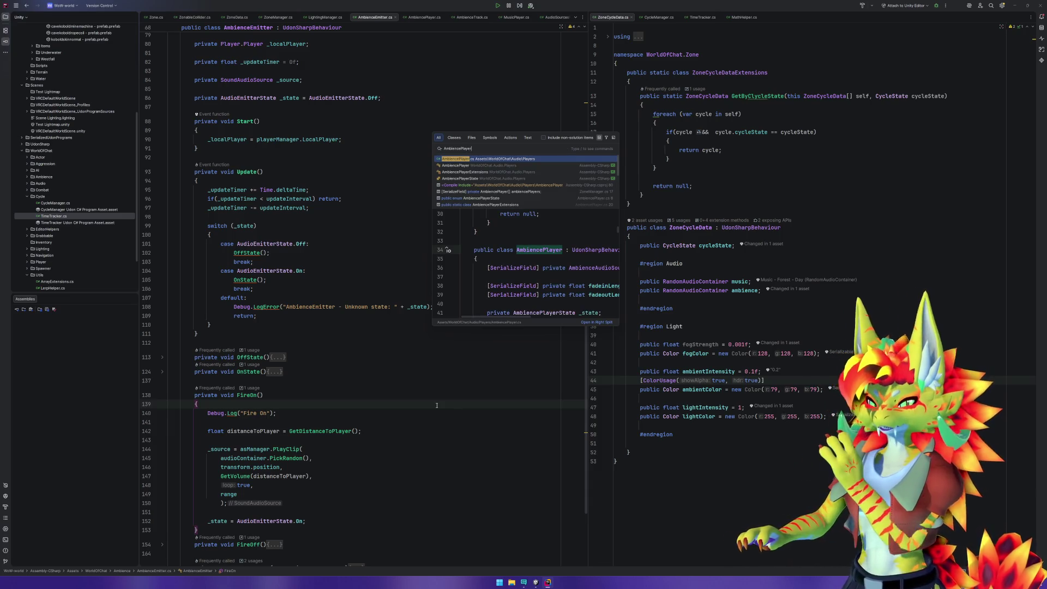
{"action": "key", "text": "Escape"}
{"action": "left_click", "coordinate": [535, 581]}
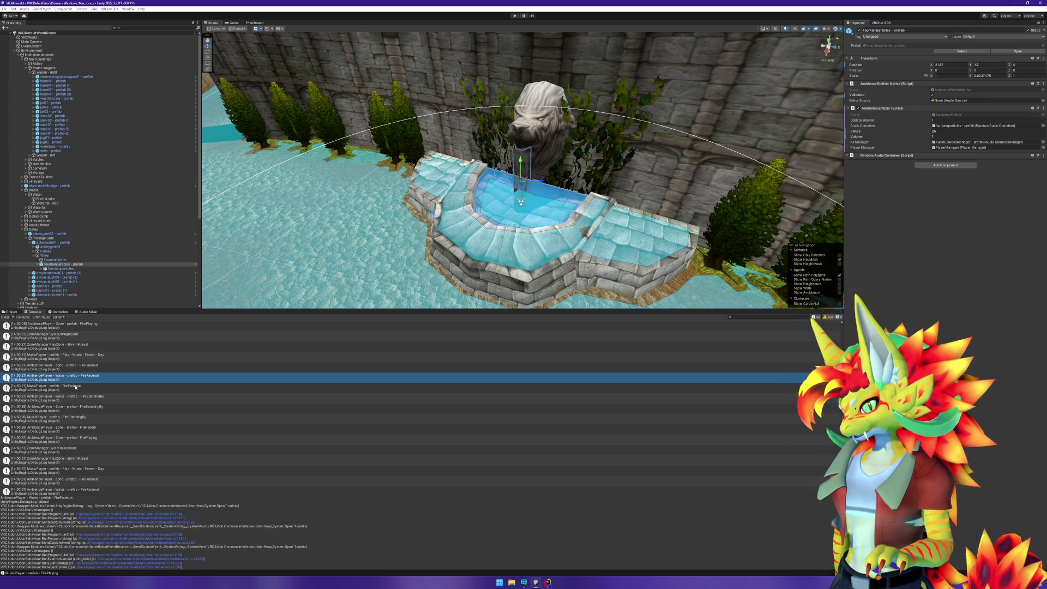
Inspect the MusicPlayer FireFadeout and FireStandingBy stack traces, then return to Rider.
{"action": "left_click", "coordinate": [91, 389]}
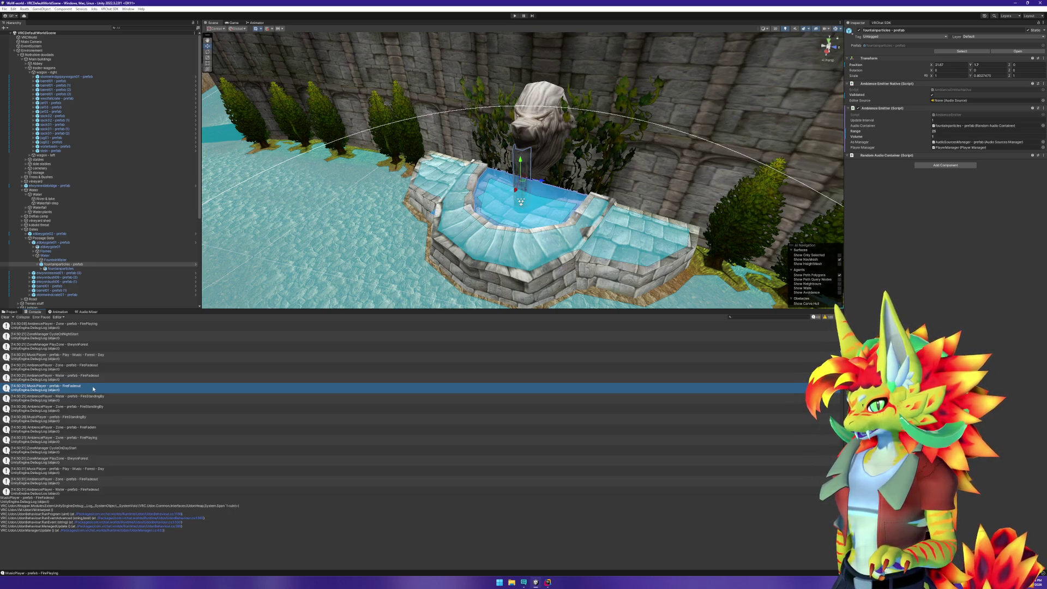
{"action": "left_click", "coordinate": [94, 420]}
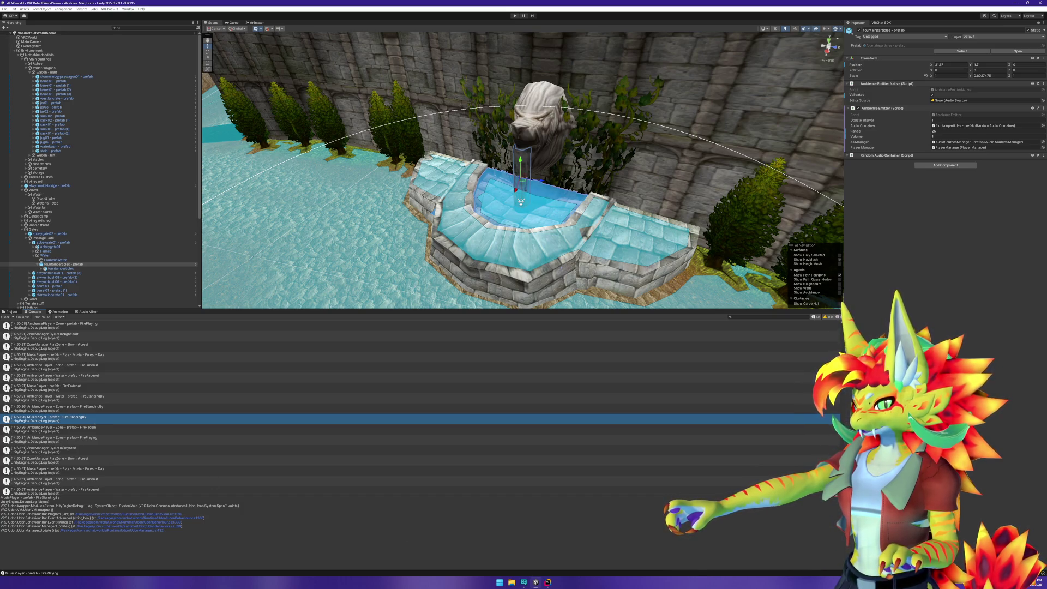
{"action": "key", "text": "alt+Tab"}
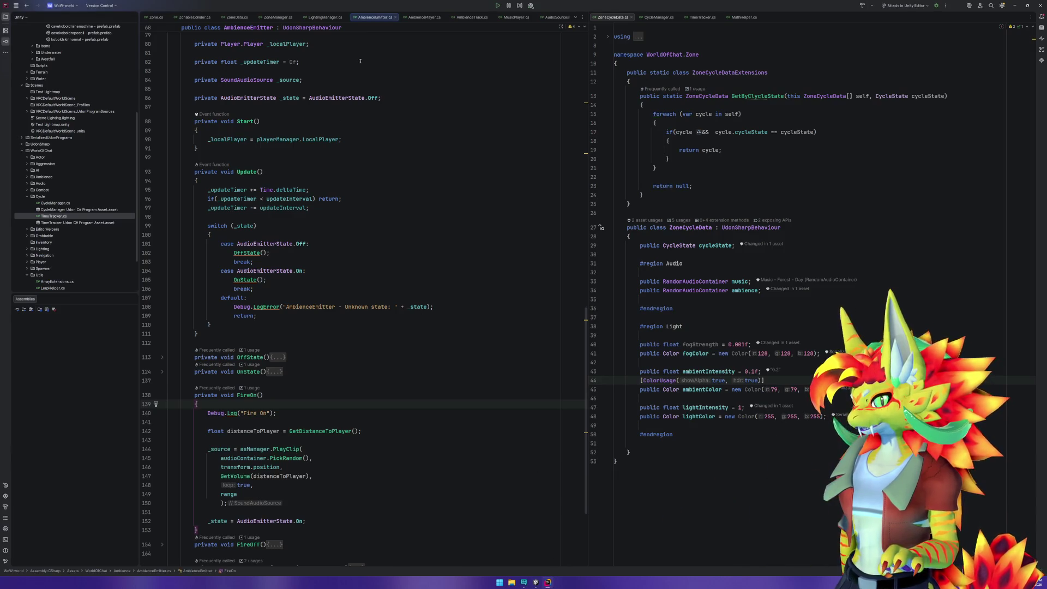
In ZoneManager.cs, expand the Cycle region and fold CycleOnDayStart and CycleOnNightStart.
{"action": "left_click", "coordinate": [278, 17]}
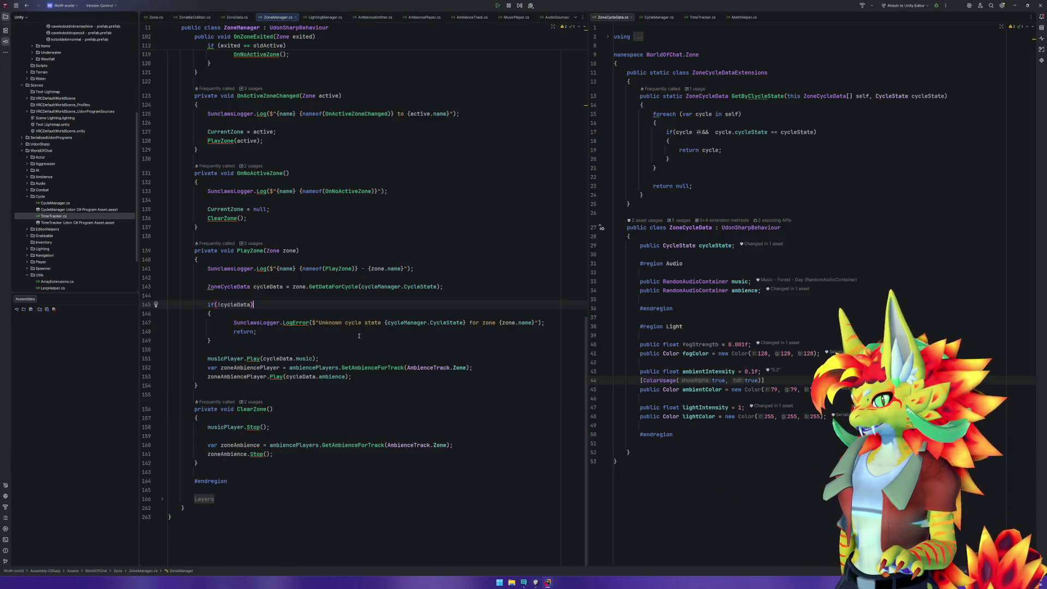
{"action": "scroll", "coordinate": [366, 336], "scroll_direction": "up", "scroll_amount": 10}
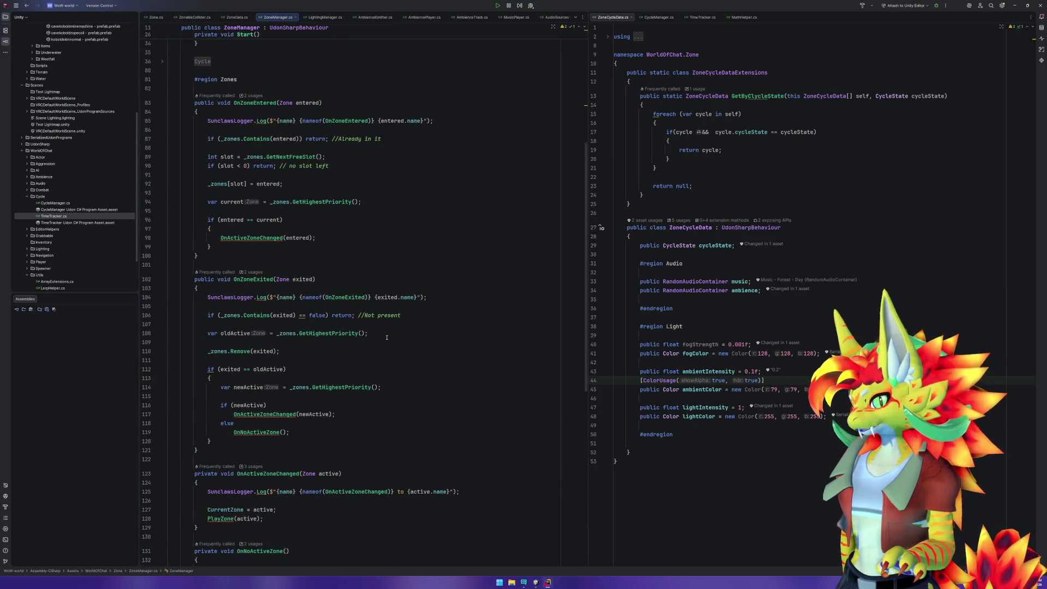
{"action": "scroll", "coordinate": [386, 338], "scroll_direction": "up", "scroll_amount": 5}
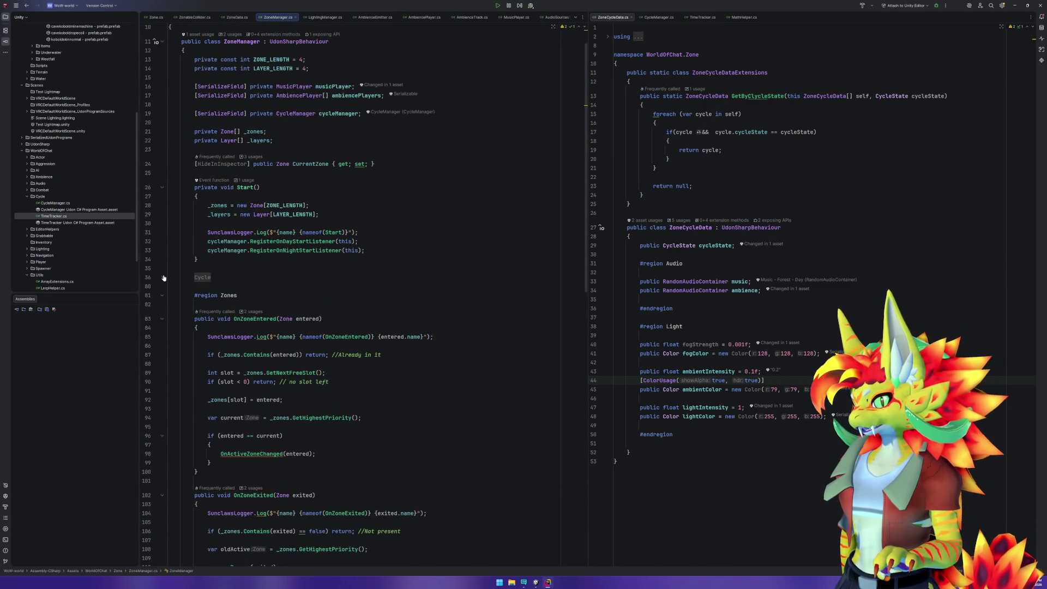
{"action": "left_click", "coordinate": [164, 278]}
{"action": "left_click", "coordinate": [247, 301]}
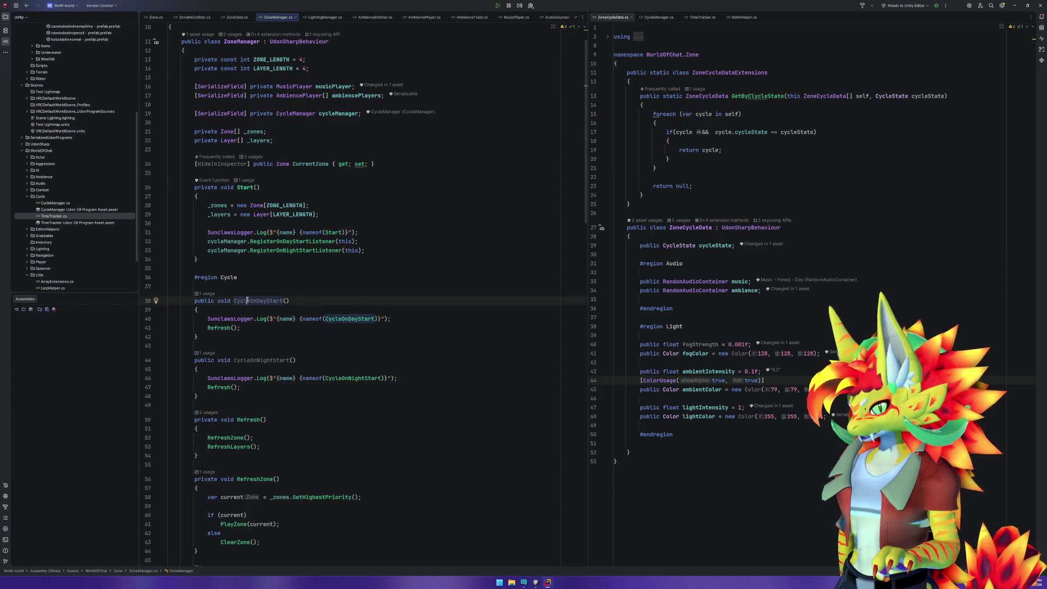
{"action": "left_click", "coordinate": [162, 300]}
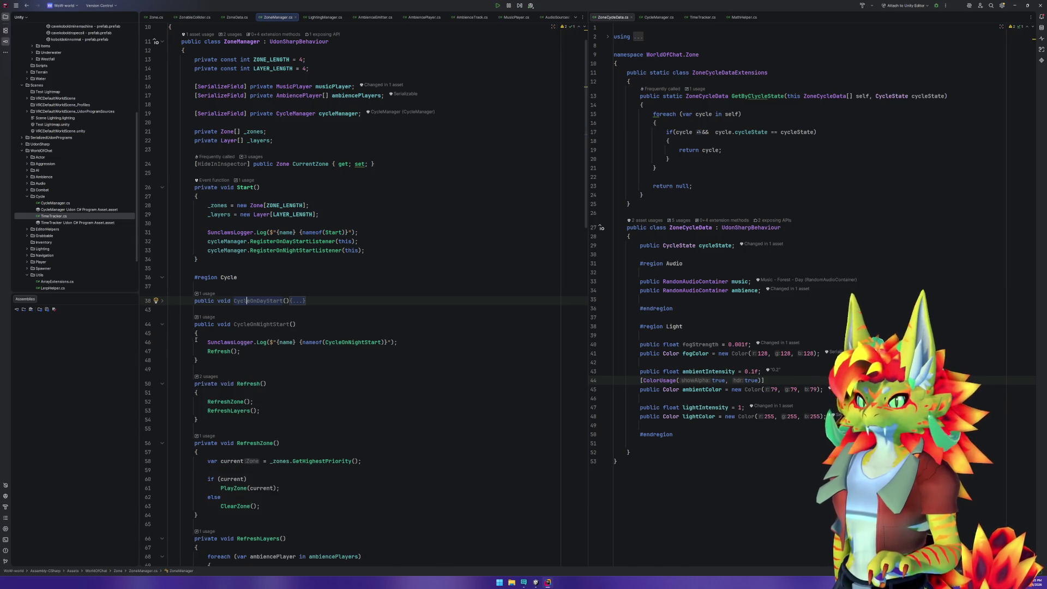
{"action": "left_click", "coordinate": [162, 325]}
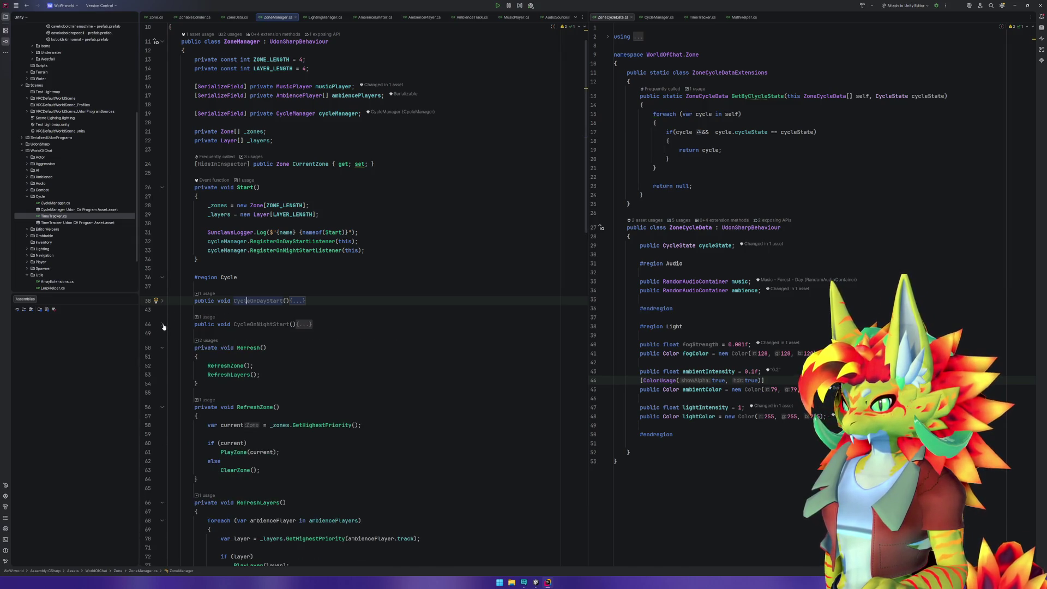
{"action": "left_click", "coordinate": [535, 581]}
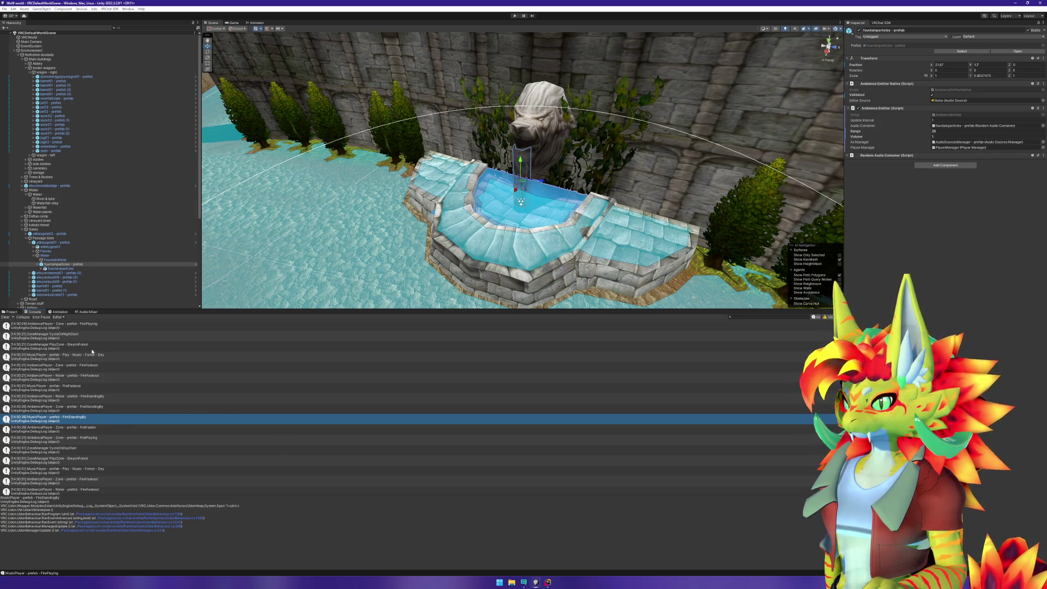
Open the ZoneManager CycleOnNightStart log entry's script in Rider and inspect its RefreshZone and PlayZone calls.
{"action": "left_click", "coordinate": [75, 336]}
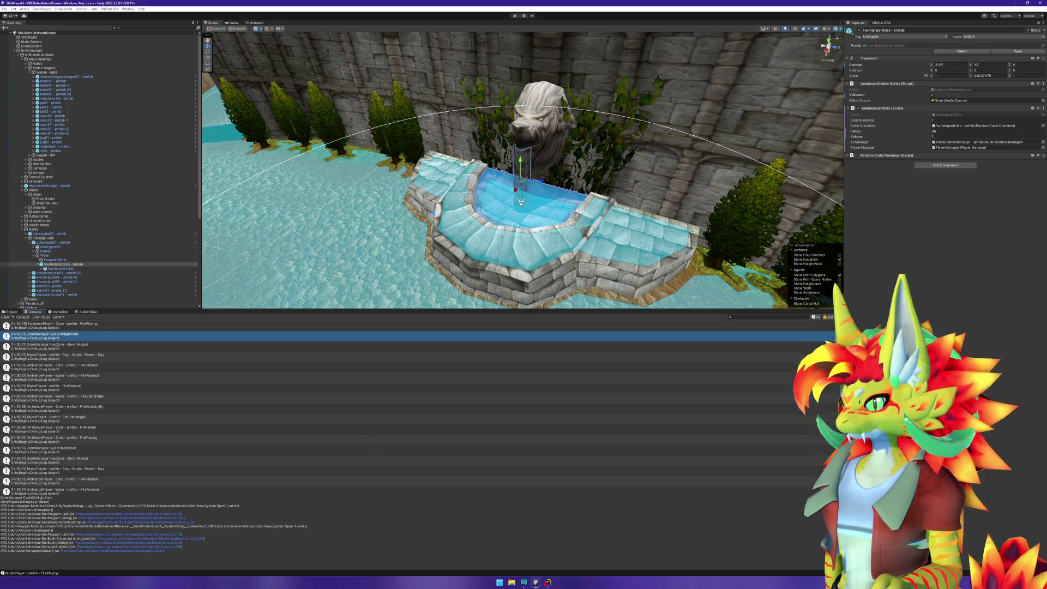
{"action": "double_click", "coordinate": [289, 334]}
{"action": "left_click", "coordinate": [229, 366]}
{"action": "scroll", "coordinate": [385, 424], "scroll_direction": "down", "scroll_amount": 5}
{"action": "left_click", "coordinate": [235, 318]}
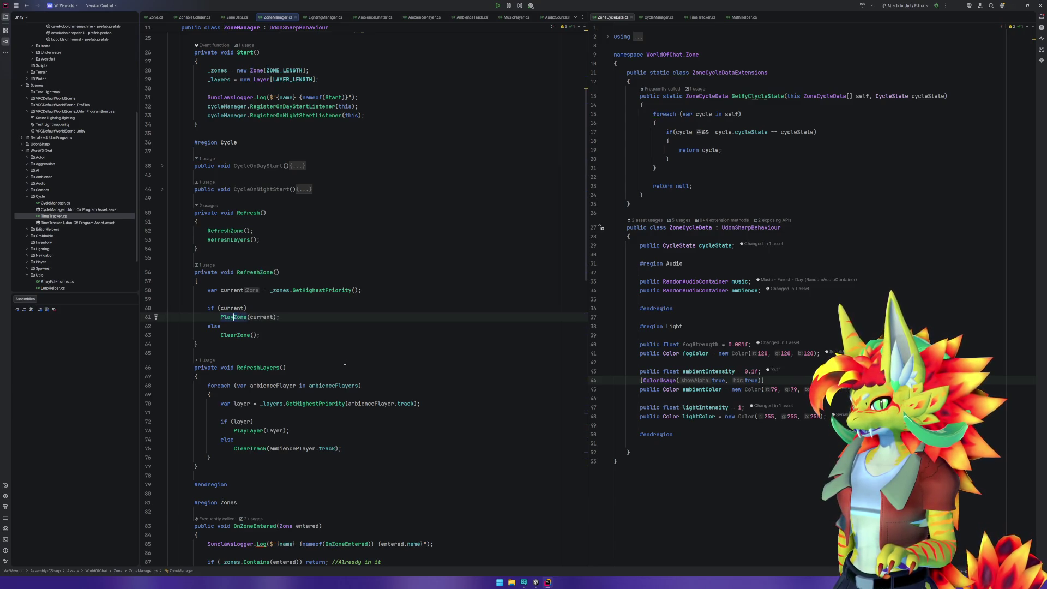
{"action": "scroll", "coordinate": [345, 362], "scroll_direction": "down", "scroll_amount": 9}
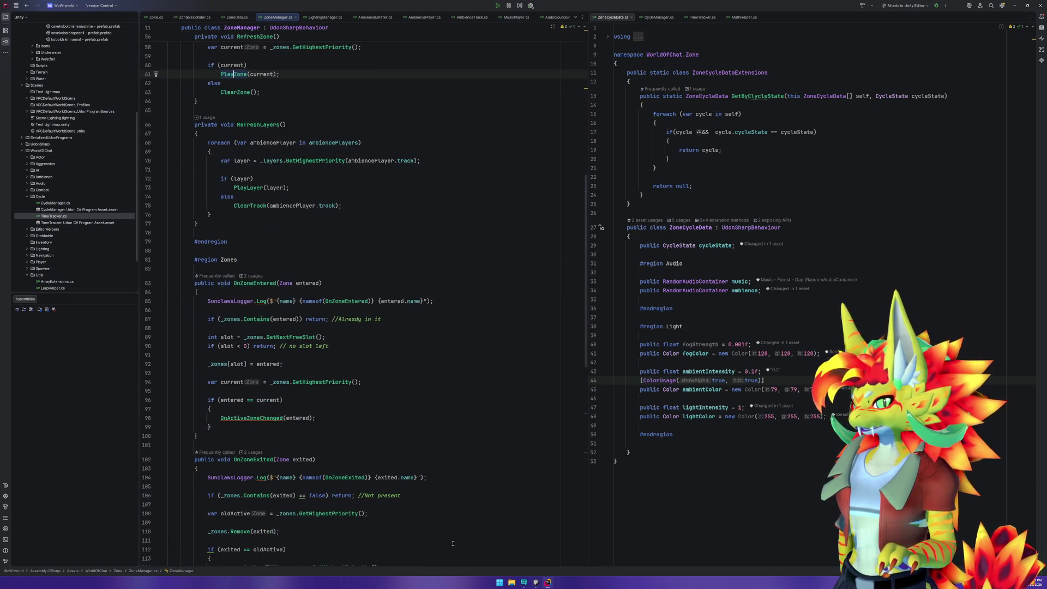
In Unity, review the PlayZone ElwynnForest, FireFadeout and Forest Day play log entries, then return to Rider.
{"action": "left_click", "coordinate": [536, 582]}
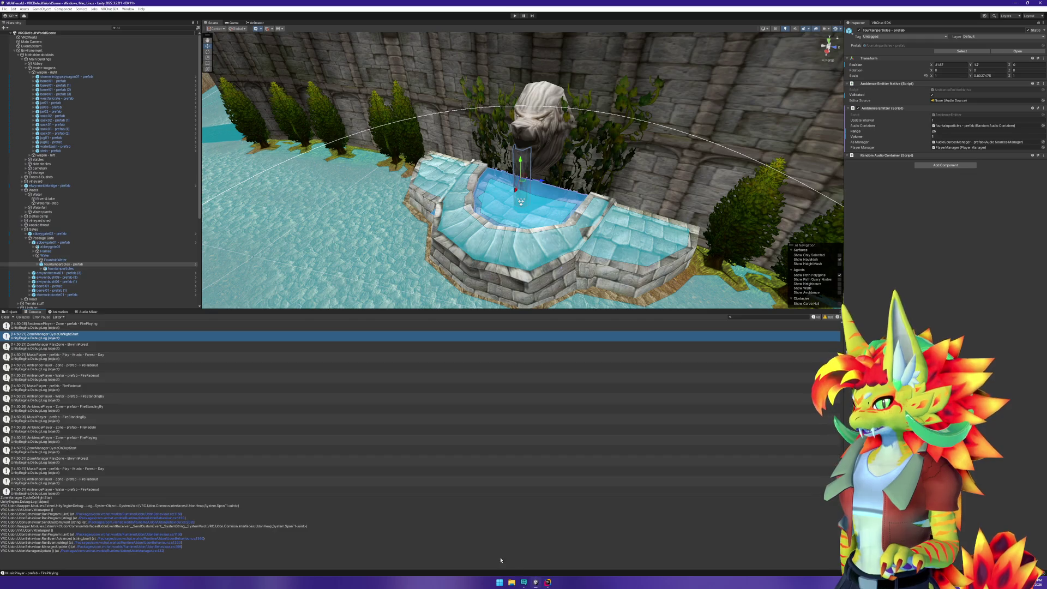
{"action": "left_click", "coordinate": [96, 346]}
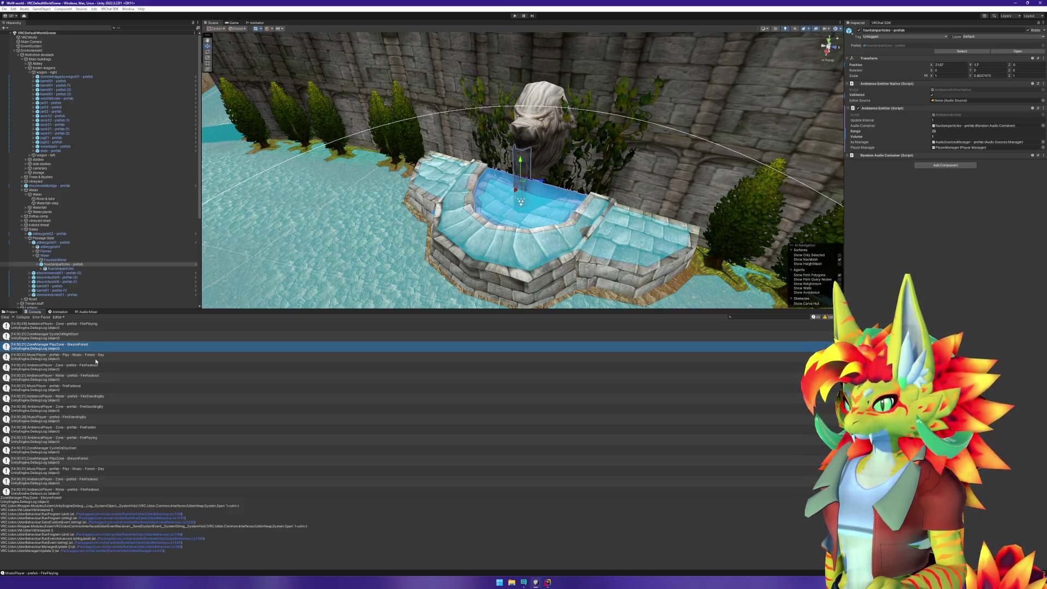
{"action": "left_click", "coordinate": [95, 367]}
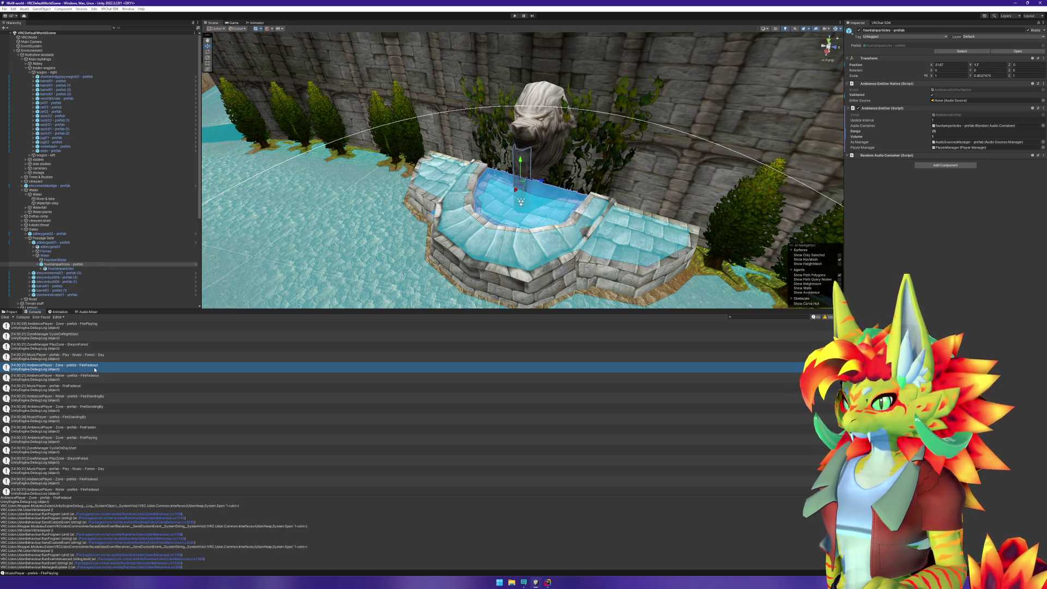
{"action": "left_click", "coordinate": [90, 387]}
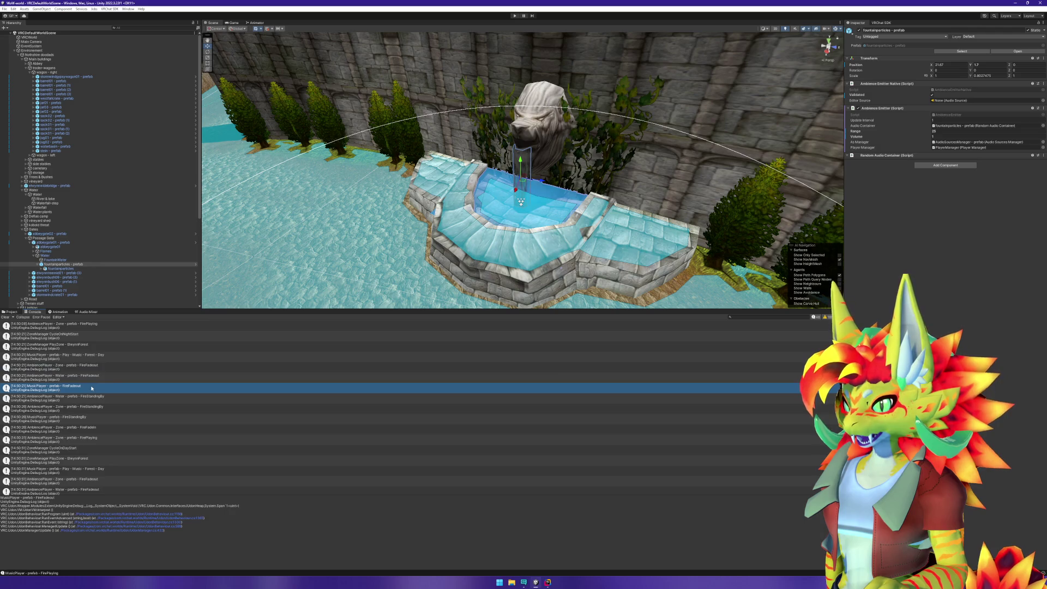
{"action": "left_click", "coordinate": [100, 355]}
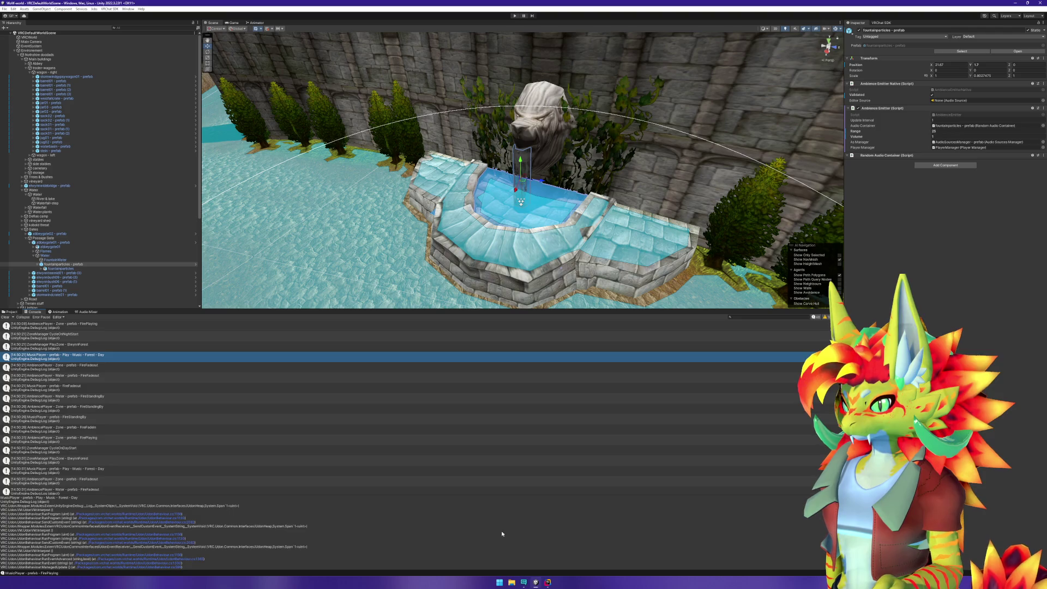
{"action": "key", "text": "alt+Tab"}
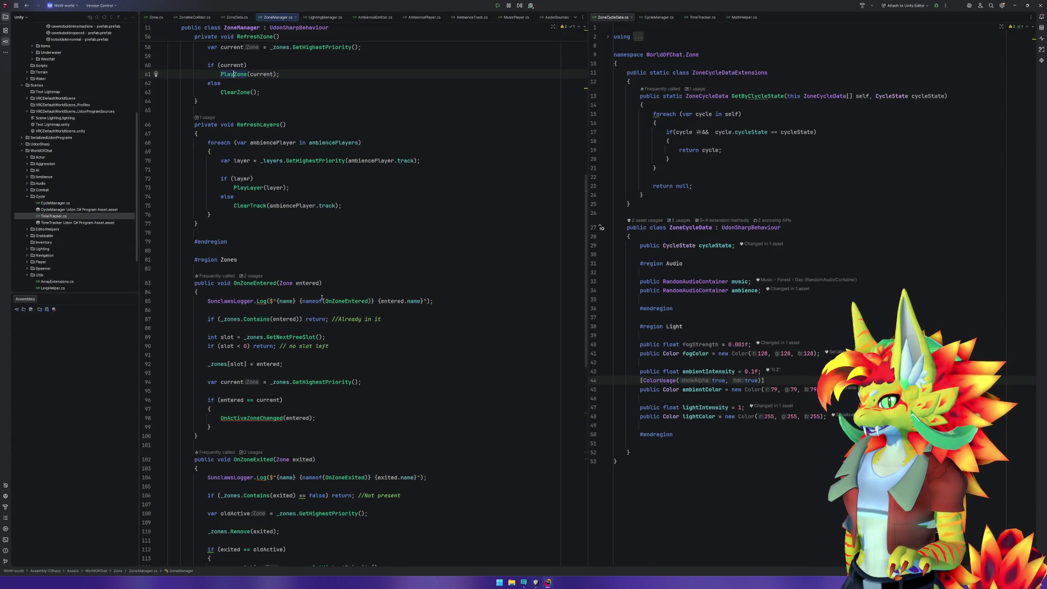
Follow PlayZone's musicPlayer.Play call to Play's declaration in MusicPlayer.cs.
{"action": "left_click", "coordinate": [254, 190]}
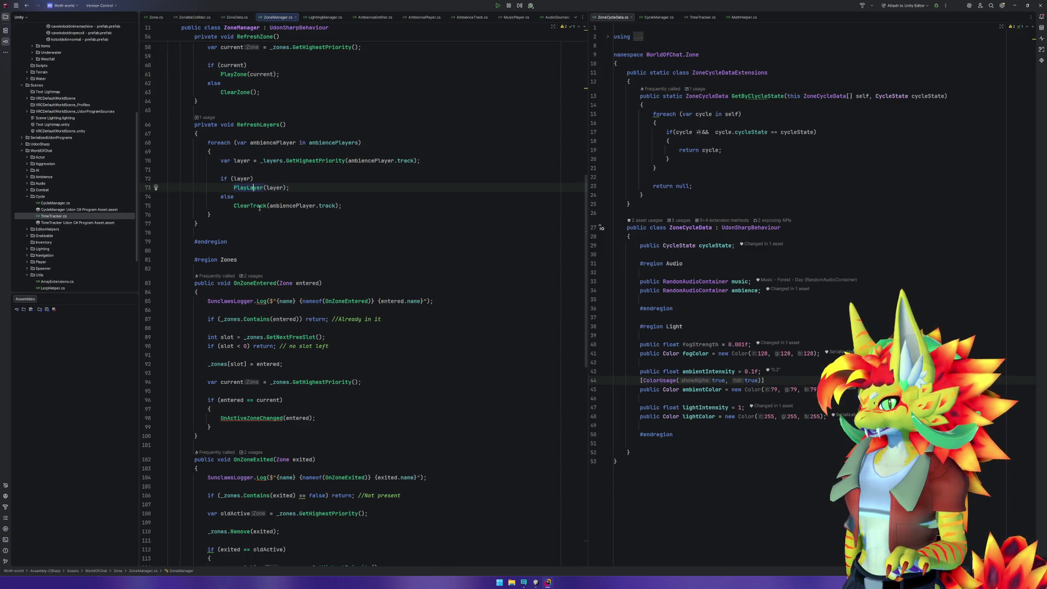
{"action": "key", "text": "ctrl+alt+Left"}
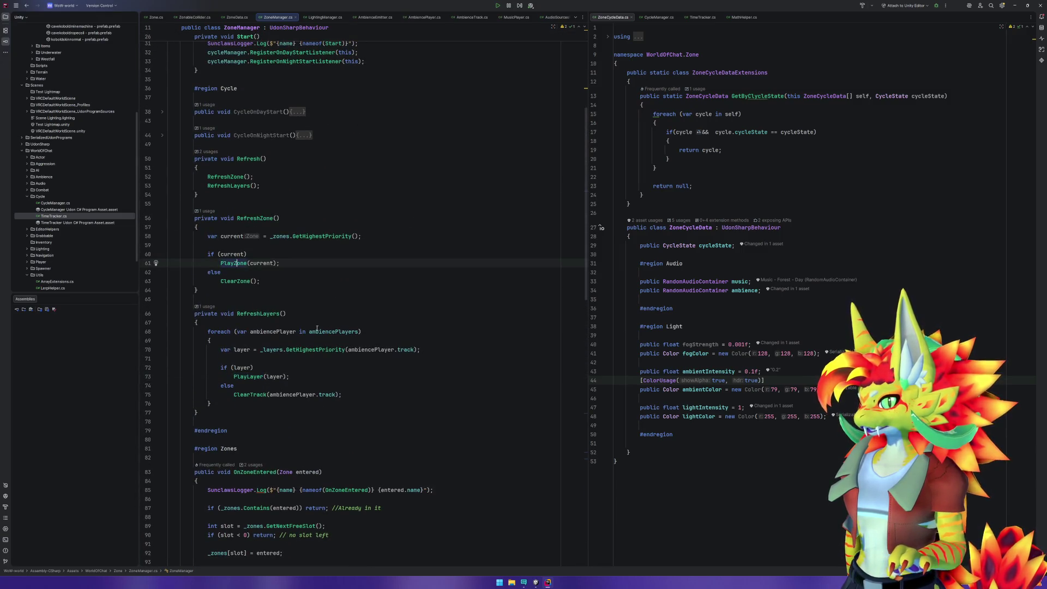
{"action": "key", "text": "ctrl+b"}
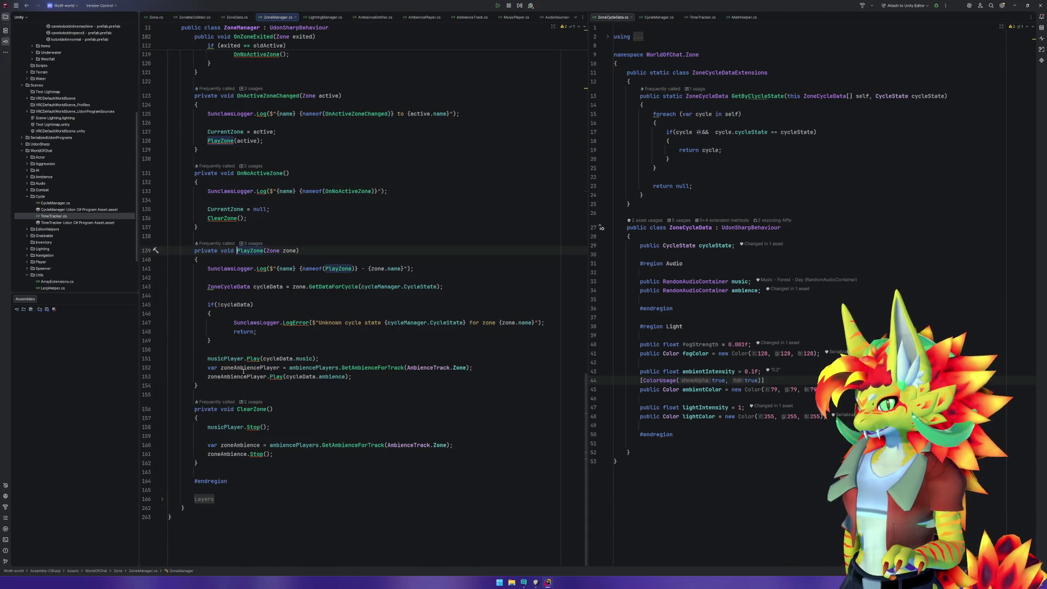
{"action": "left_click", "coordinate": [255, 358]}
{"action": "key", "text": "ctrl+b"}
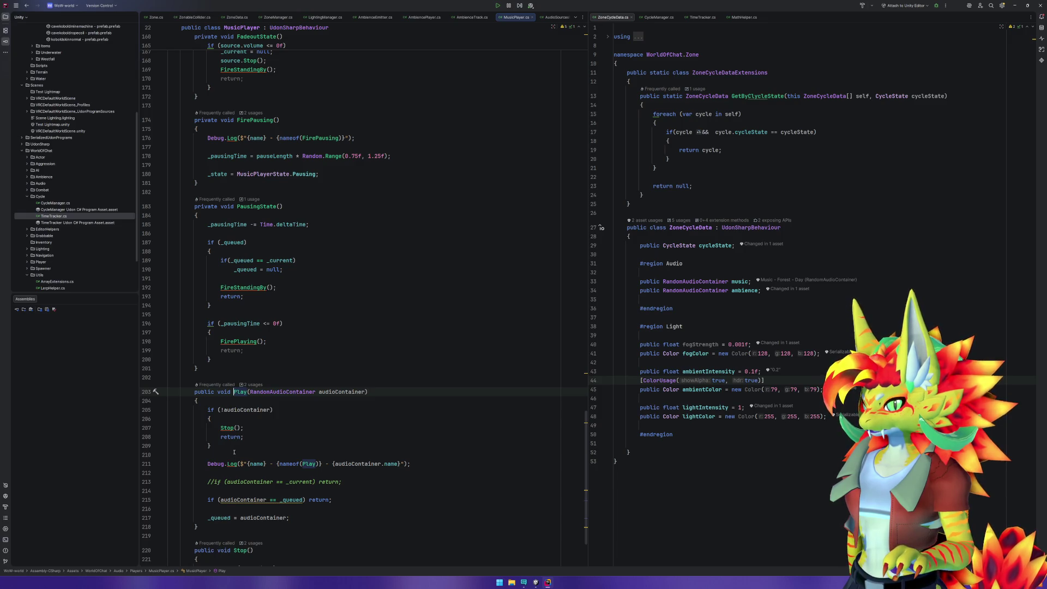
Review Play's audioContainer null check and Debug.Log line, then bring up PlayingState's if (_queued) condition.
{"action": "double_click", "coordinate": [348, 392]}
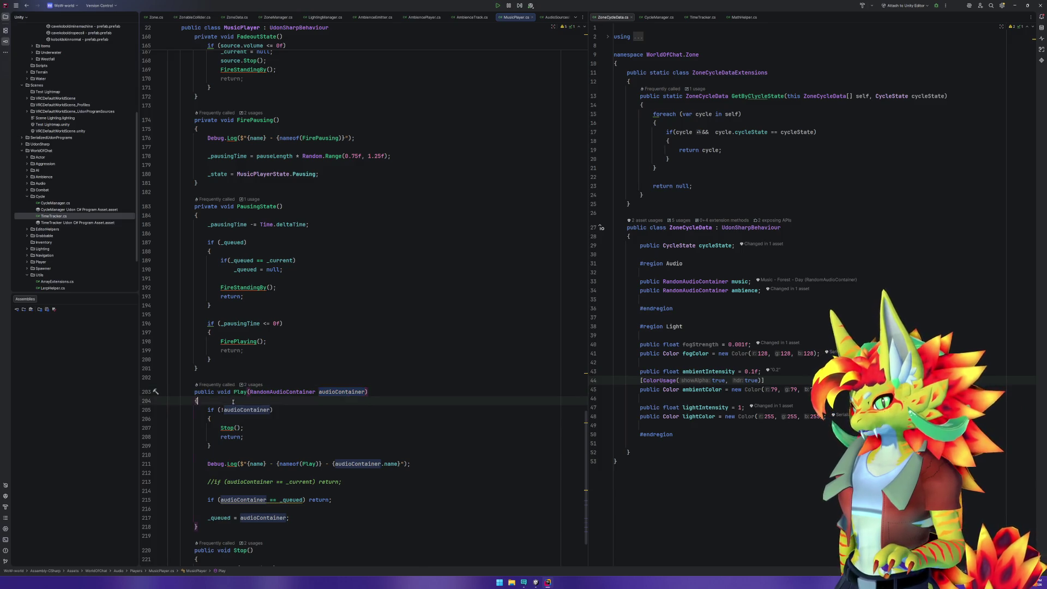
{"action": "left_click_drag", "start_coordinate": [169, 401], "coordinate": [260, 455]}
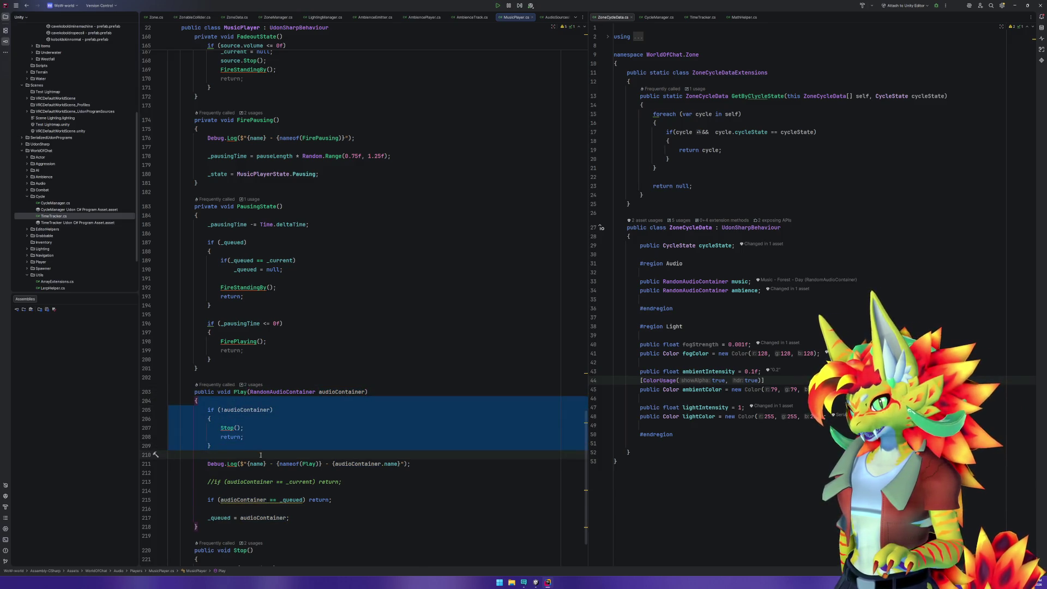
{"action": "scroll", "coordinate": [436, 402], "scroll_direction": "down", "scroll_amount": 2}
{"action": "mouse_move", "coordinate": [437, 414]}
{"action": "left_mouse_down"}
{"action": "mouse_move", "coordinate": [180, 403]}
{"action": "mouse_move", "coordinate": [207, 409]}
{"action": "left_mouse_up"}
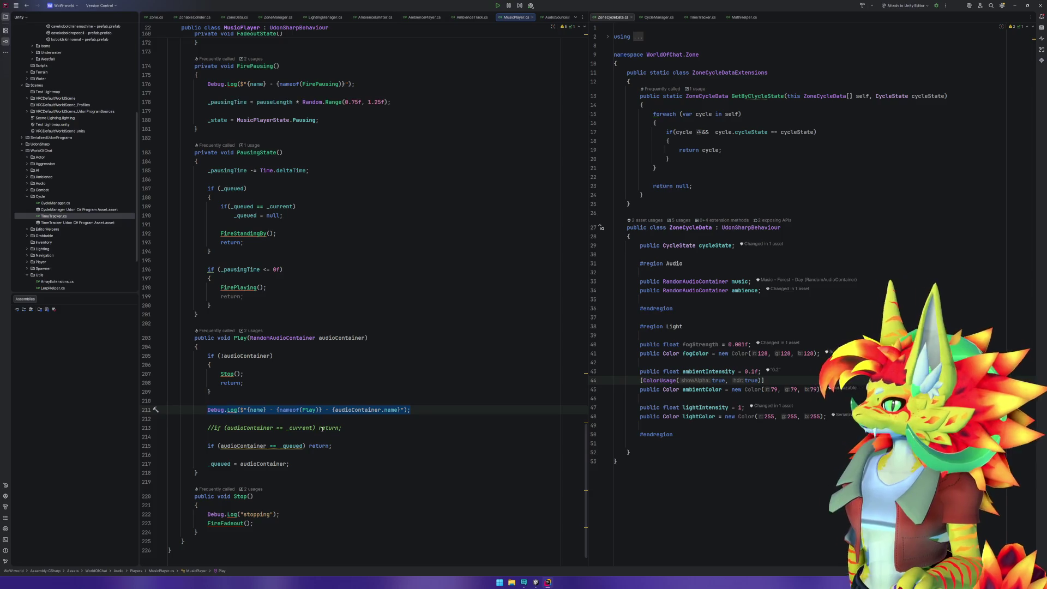
{"action": "scroll", "coordinate": [339, 419], "scroll_direction": "up", "scroll_amount": 8}
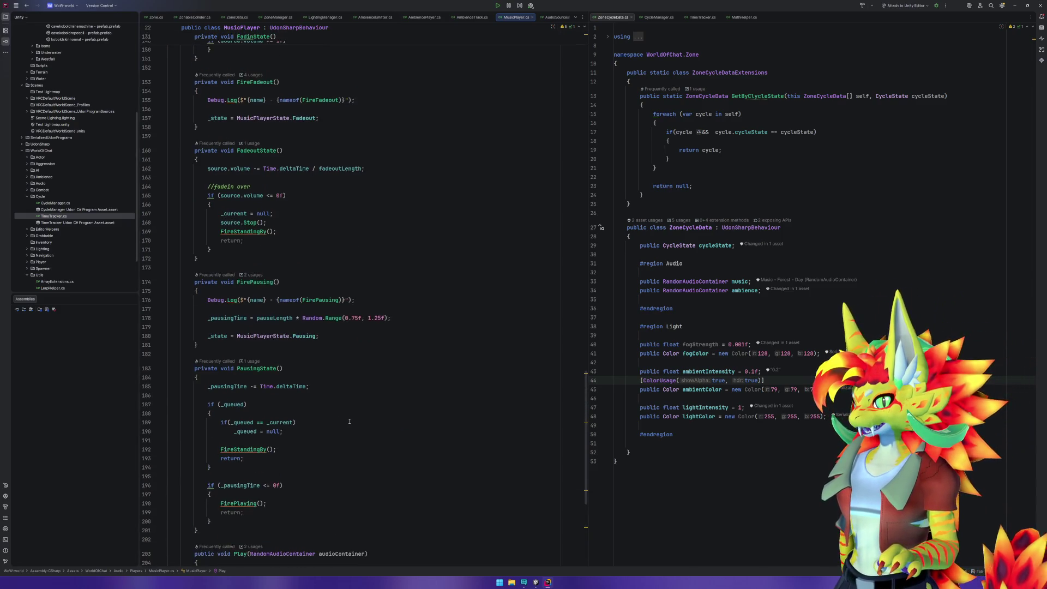
{"action": "scroll", "coordinate": [349, 420], "scroll_direction": "up", "scroll_amount": 14}
{"action": "scroll", "coordinate": [346, 423], "scroll_direction": "up", "scroll_amount": 8}
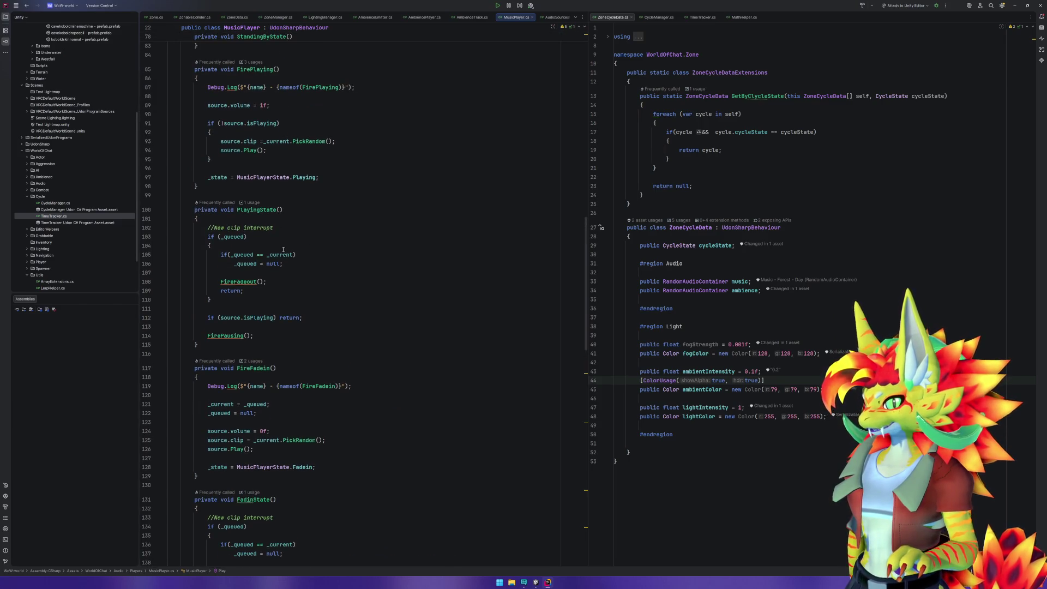
{"action": "left_click_drag", "start_coordinate": [205, 237], "coordinate": [253, 237]}
Draft an if(_queued && _queued == _current) block setting _queued = null under the New clip interrupt comment.
{"action": "left_click", "coordinate": [219, 254]}
{"action": "mouse_move", "coordinate": [219, 255]}
{"action": "left_mouse_down"}
{"action": "mouse_move", "coordinate": [297, 256]}
{"action": "mouse_move", "coordinate": [323, 293]}
{"action": "left_mouse_up"}
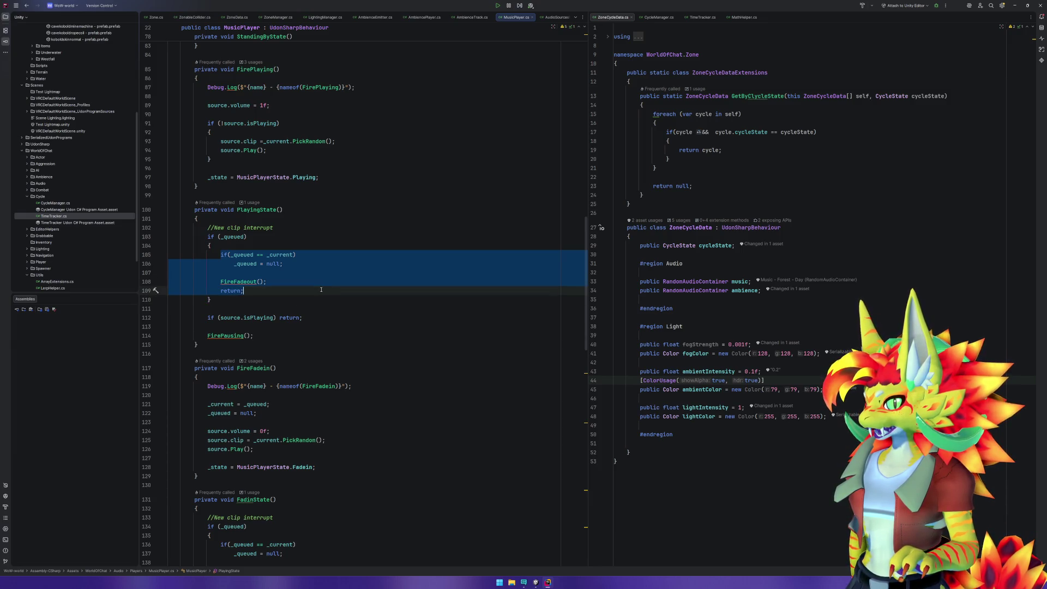
{"action": "left_click", "coordinate": [321, 289]}
{"action": "left_click_drag", "start_coordinate": [274, 289], "coordinate": [235, 270]}
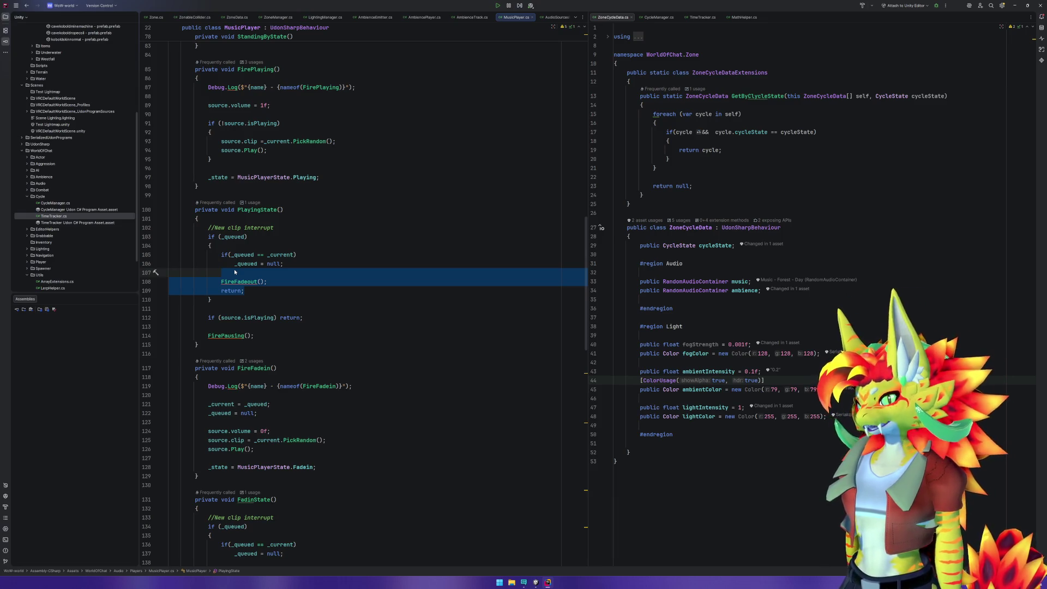
{"action": "left_click", "coordinate": [276, 228]}
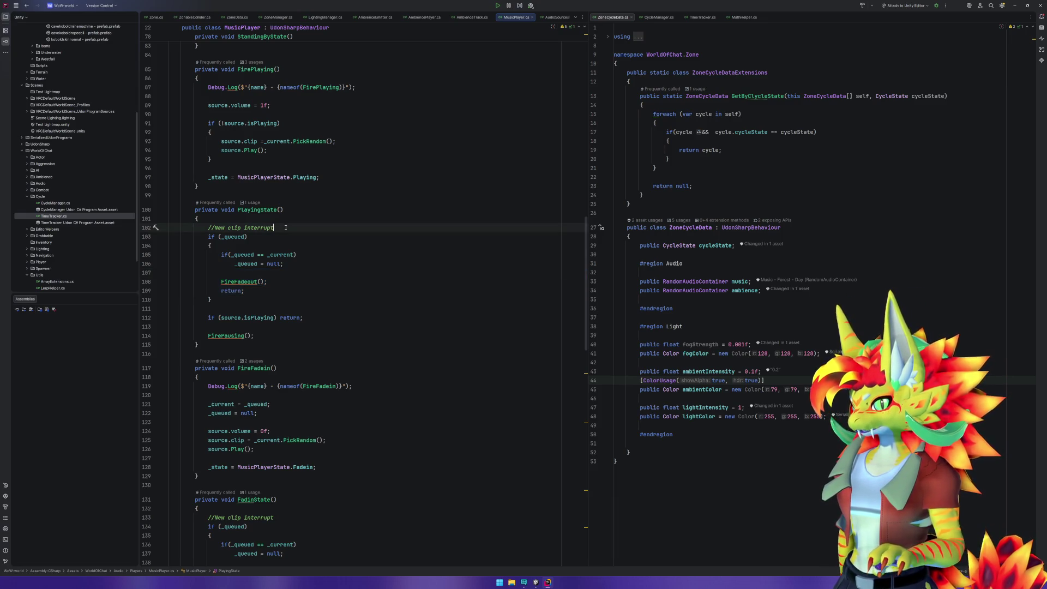
{"action": "key", "text": "Return"}
{"action": "key", "text": "Return"}
{"action": "type", "text": "if("}
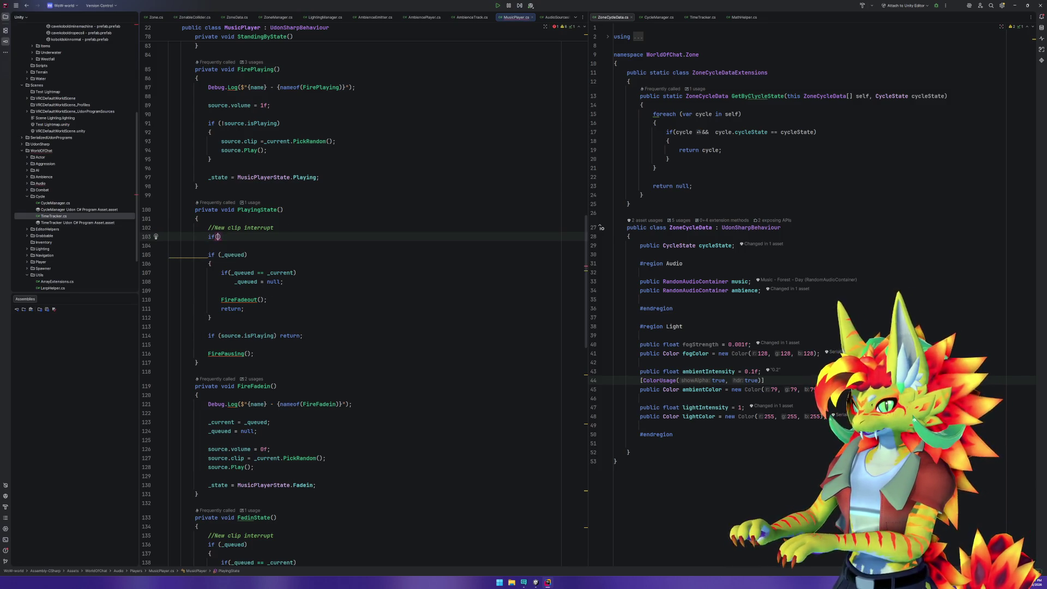
{"action": "key", "text": "ctrl+z"}
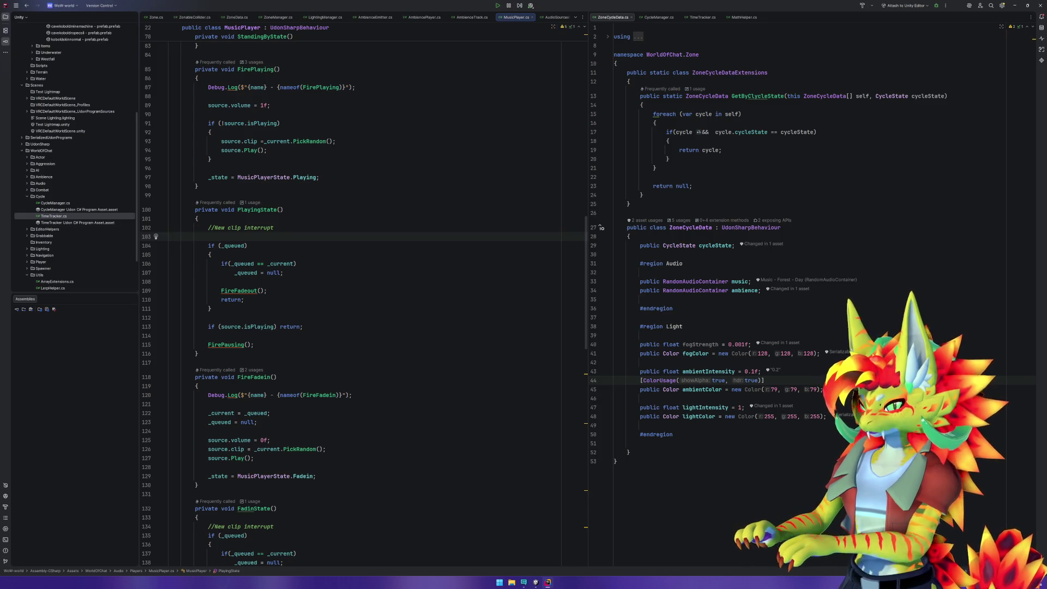
{"action": "type", "text": "if("}
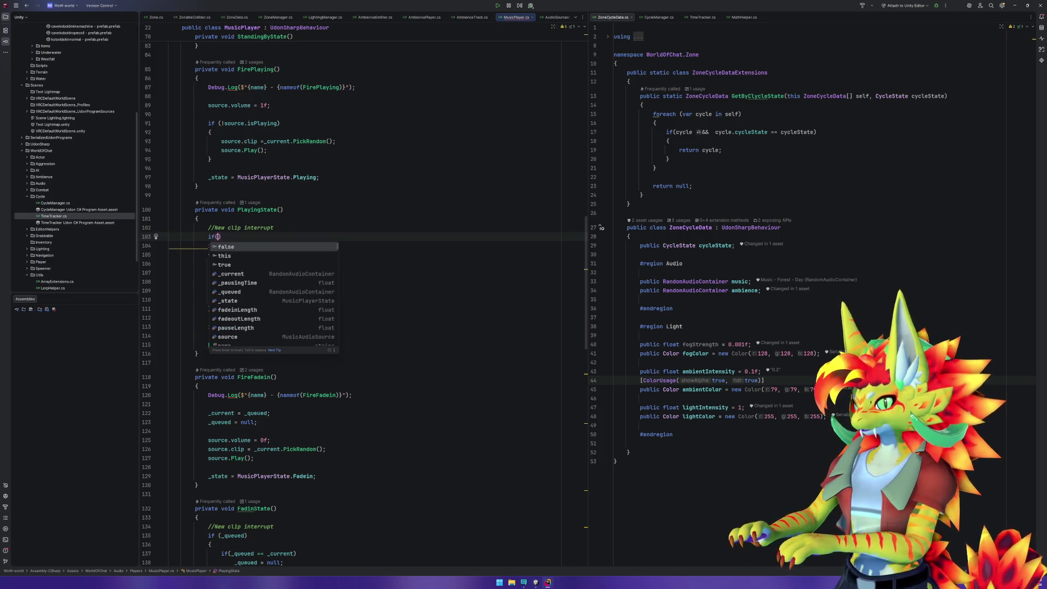
{"action": "type", "text": "_queued &&"}
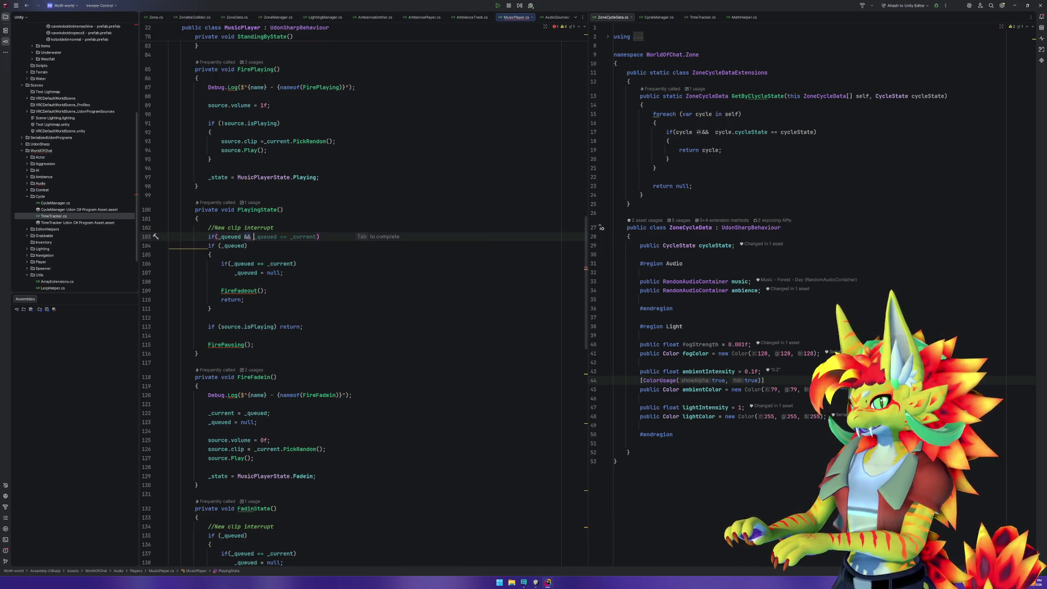
{"action": "key", "text": "Tab"}
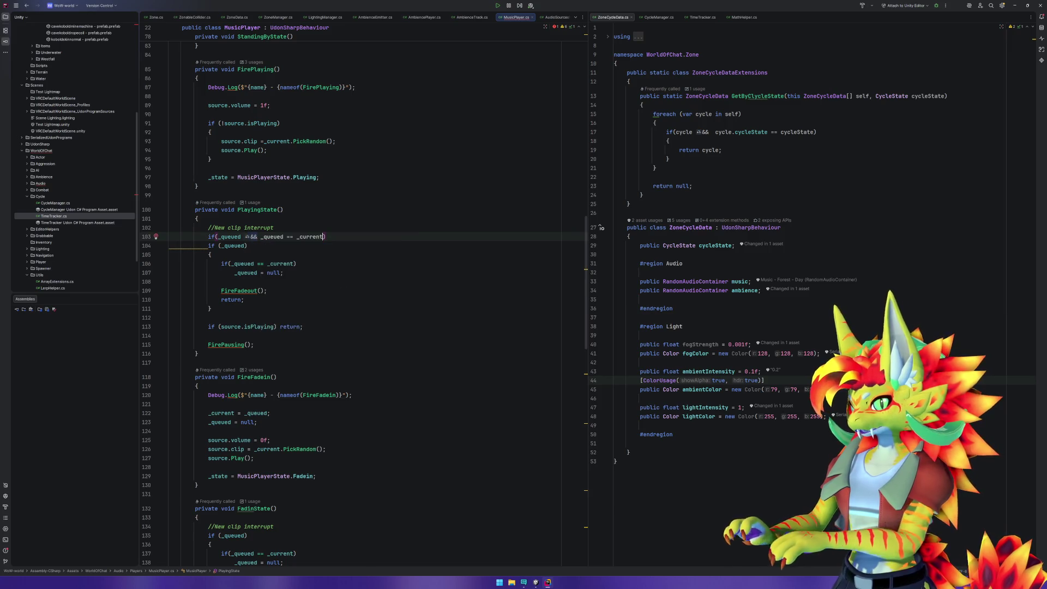
{"action": "type", "text": "{"}
{"action": "key", "text": "Return"}
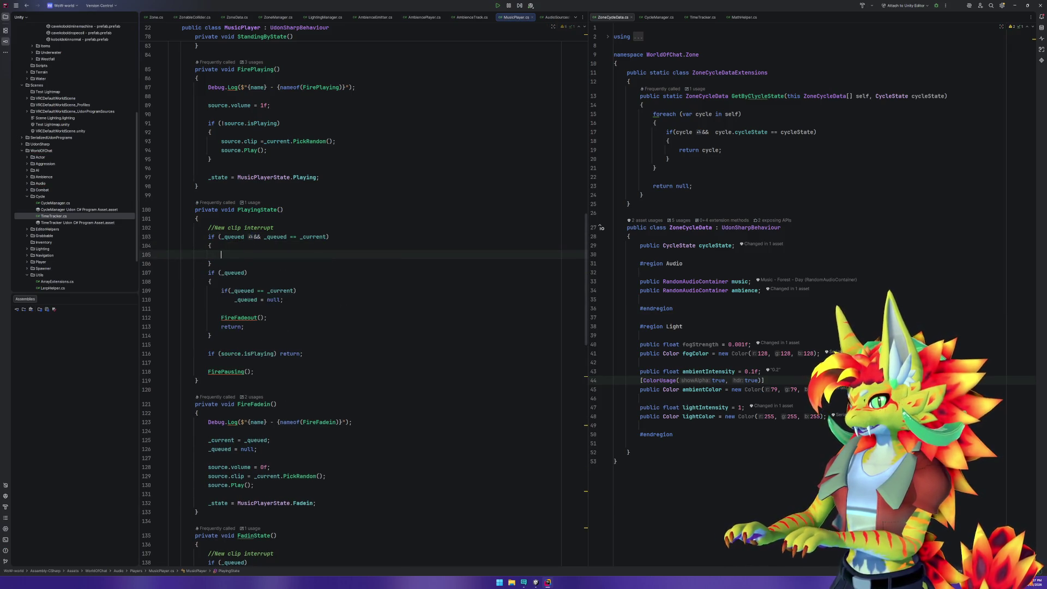
{"action": "key", "text": "Tab"}
Remove the draft's duplicate _queued = null line, its extra condition and the empty duplicate if block.
{"action": "left_click", "coordinate": [210, 263]}
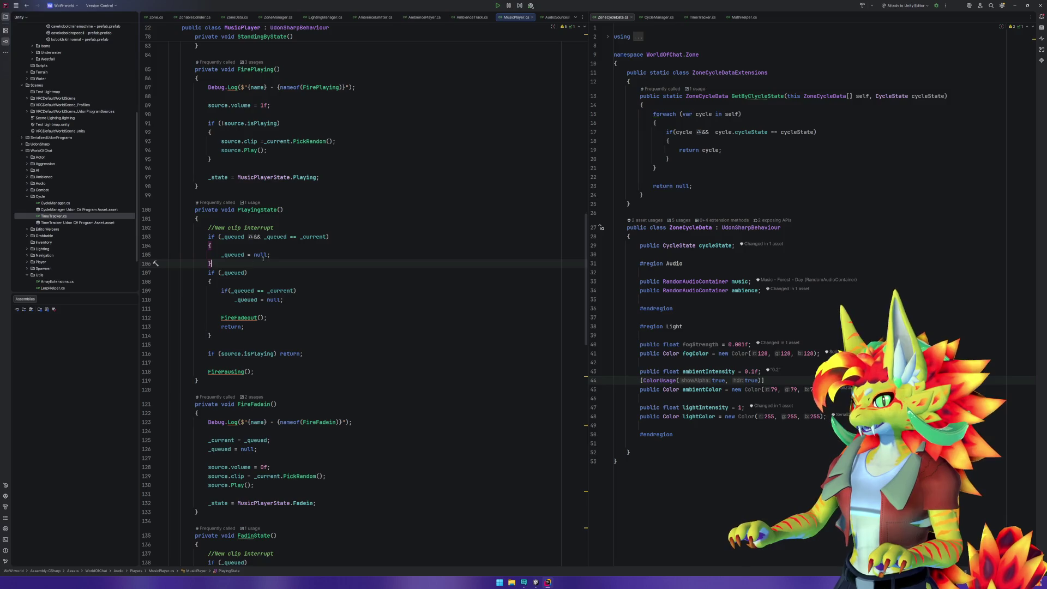
{"action": "left_click", "coordinate": [245, 273]}
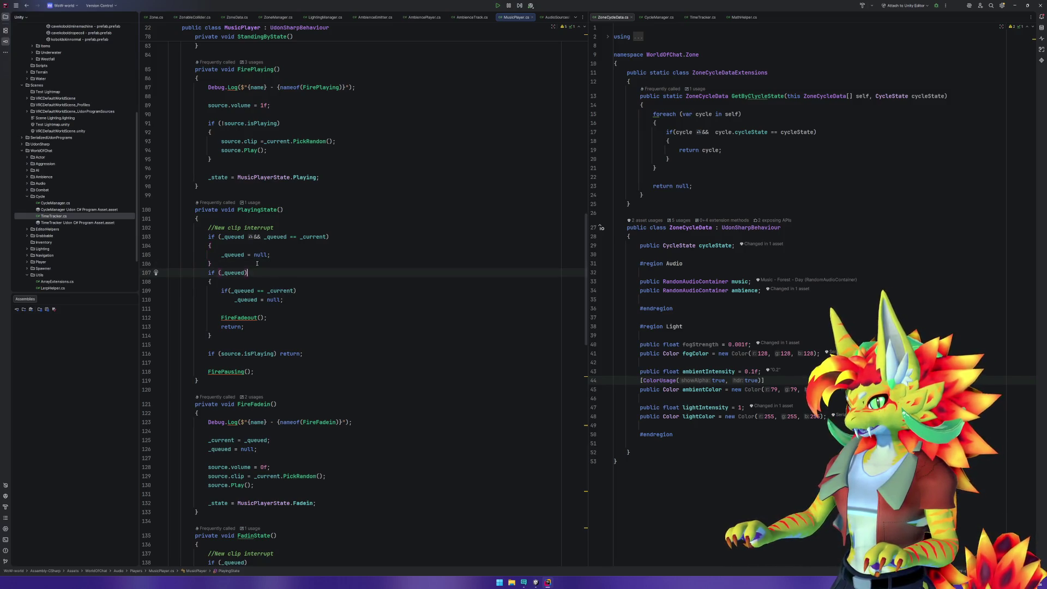
{"action": "left_click", "coordinate": [278, 258]}
{"action": "triple_click", "coordinate": [278, 256]}
{"action": "key", "text": "BackSpace"}
{"action": "left_click", "coordinate": [244, 236]}
{"action": "left_click_drag", "start_coordinate": [245, 236], "coordinate": [326, 237]}
{"action": "key", "text": "BackSpace"}
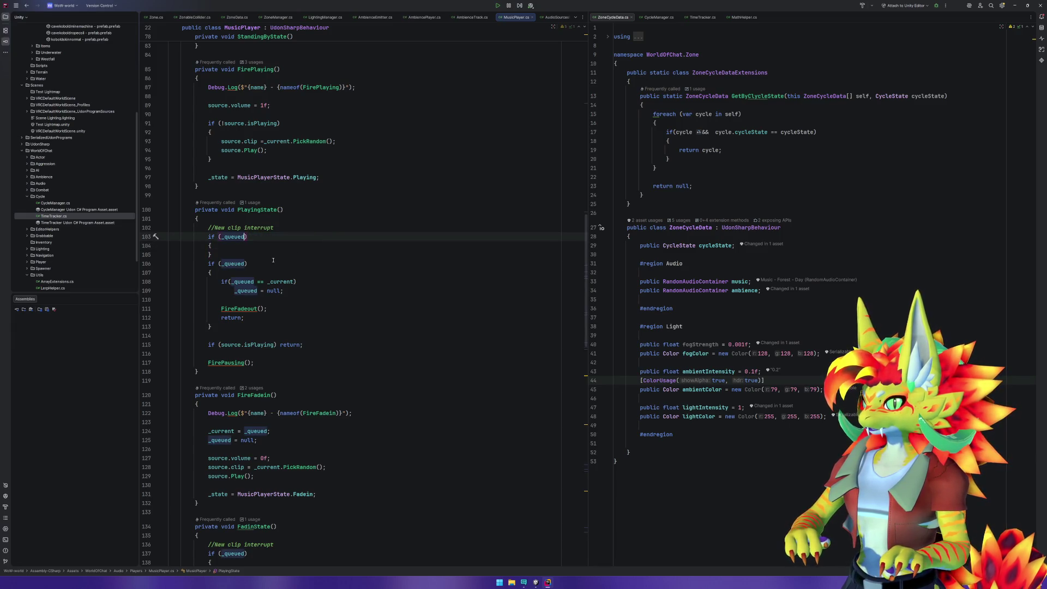
{"action": "mouse_move", "coordinate": [241, 255]}
{"action": "left_mouse_down"}
{"action": "mouse_move", "coordinate": [245, 240]}
{"action": "mouse_move", "coordinate": [273, 227]}
{"action": "left_mouse_up"}
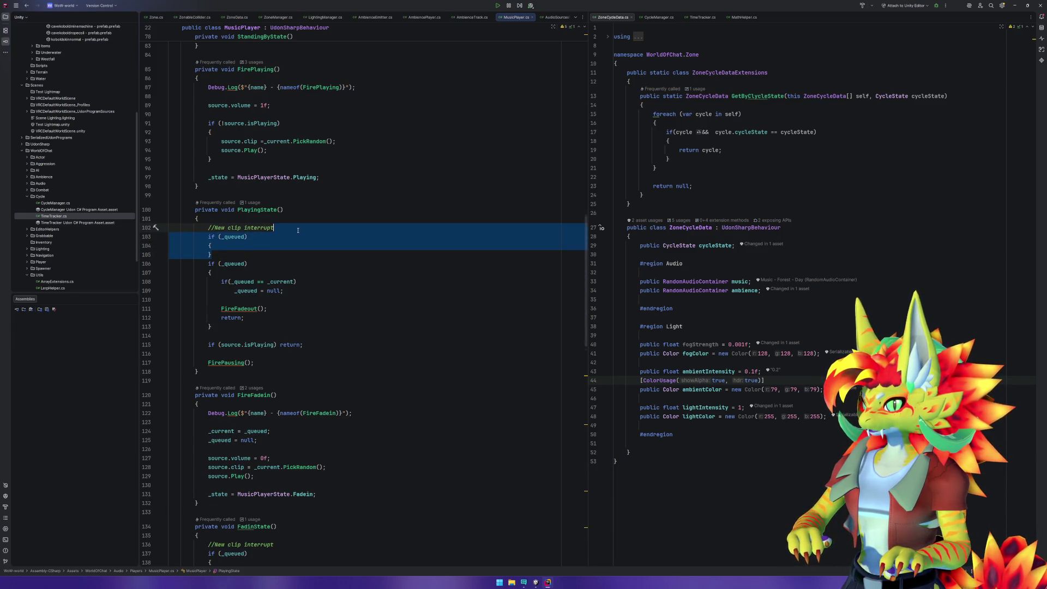
{"action": "key", "text": "BackSpace"}
Wrap _queued = null in braces, move FireFadeout and return into an else block, and show MusicPlayer.cs in the right split.
{"action": "left_click", "coordinate": [311, 264]}
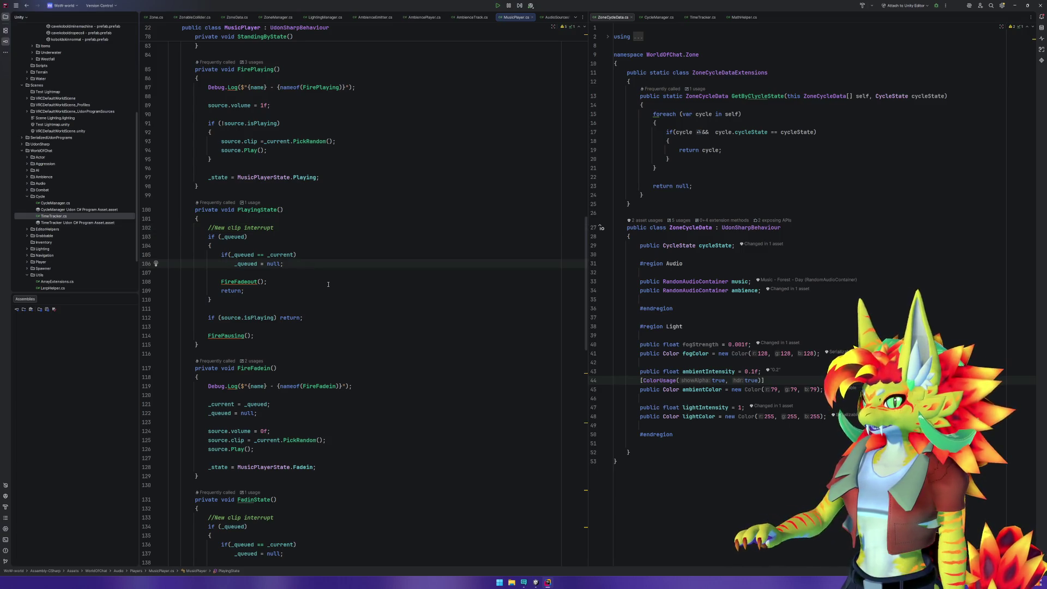
{"action": "key", "text": "Home"}
{"action": "type", "text": "{"}
{"action": "key", "text": "Down"}
{"action": "key", "text": "Return"}
{"action": "type", "text": "else"}
{"action": "key", "text": "Return"}
{"action": "key", "text": "Down"}
{"action": "key", "text": "Down"}
{"action": "key", "text": "Down"}
{"action": "key", "text": "shift+Up"}
{"action": "key", "text": "shift+Up"}
{"action": "key", "text": "Delete"}
{"action": "key", "text": "Up"}
{"action": "key", "text": "Up"}
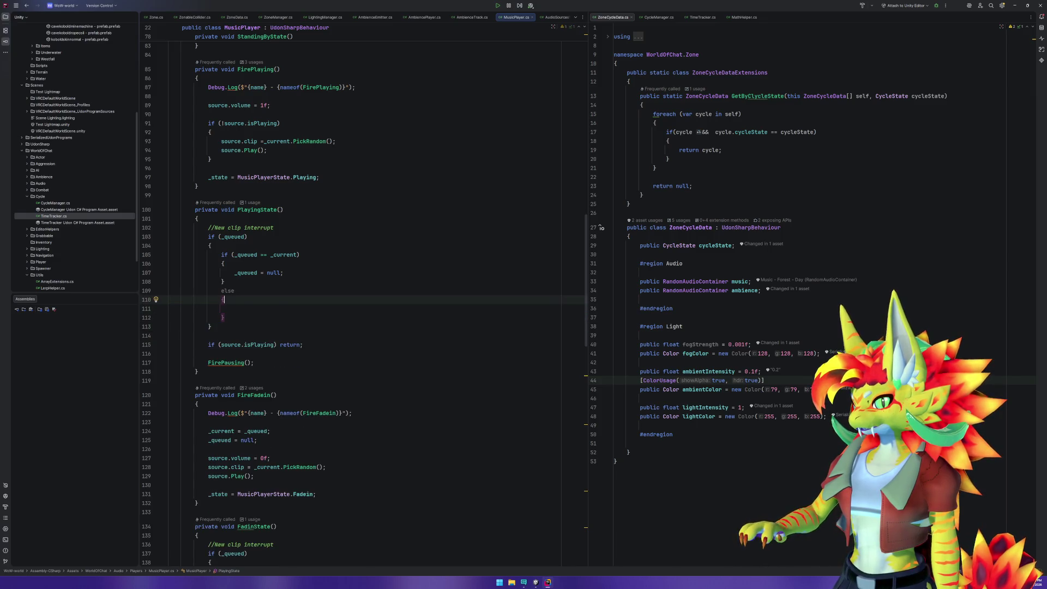
{"action": "key", "text": "Down"}
{"action": "key", "text": "ctrl+v"}
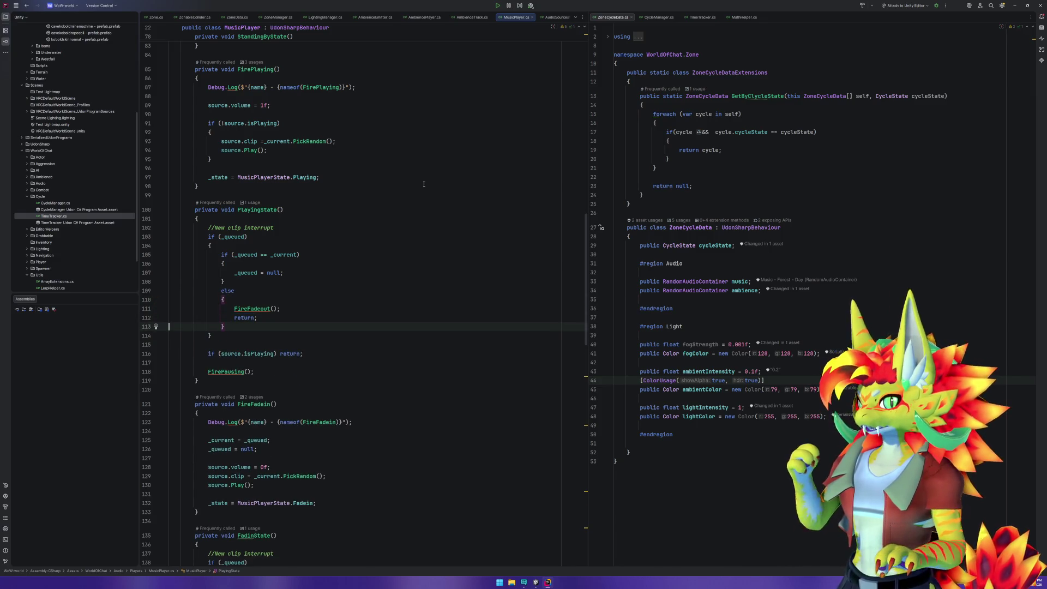
{"action": "key", "text": "ctrl+alt+shift+Right"}
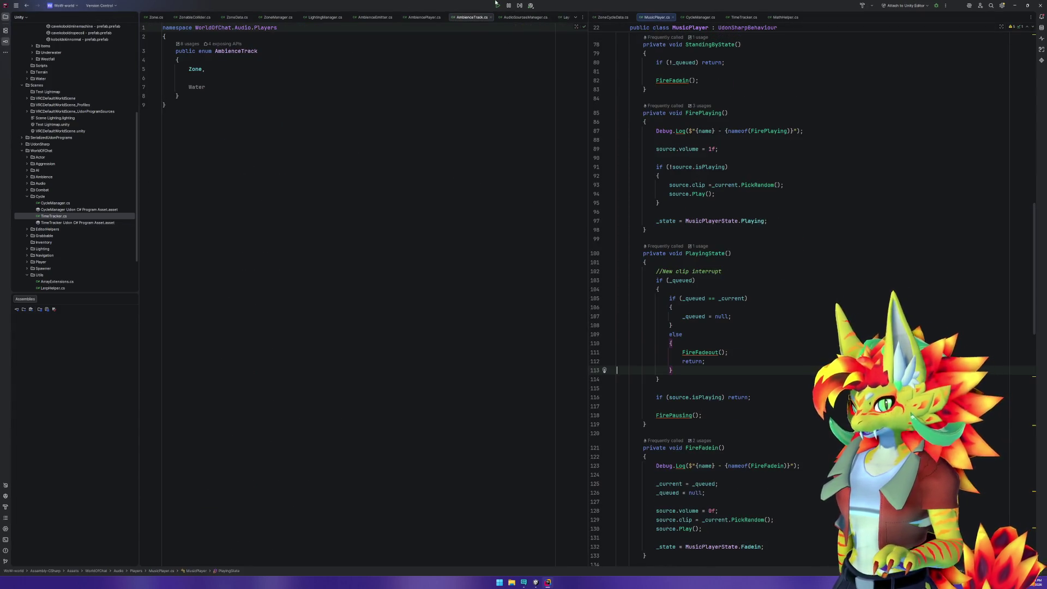
Open AmbiencePlayer.cs from the project tree and scroll MusicPlayer.cs to Play's commented-out current-clip check.
{"action": "left_click", "coordinate": [104, 18]}
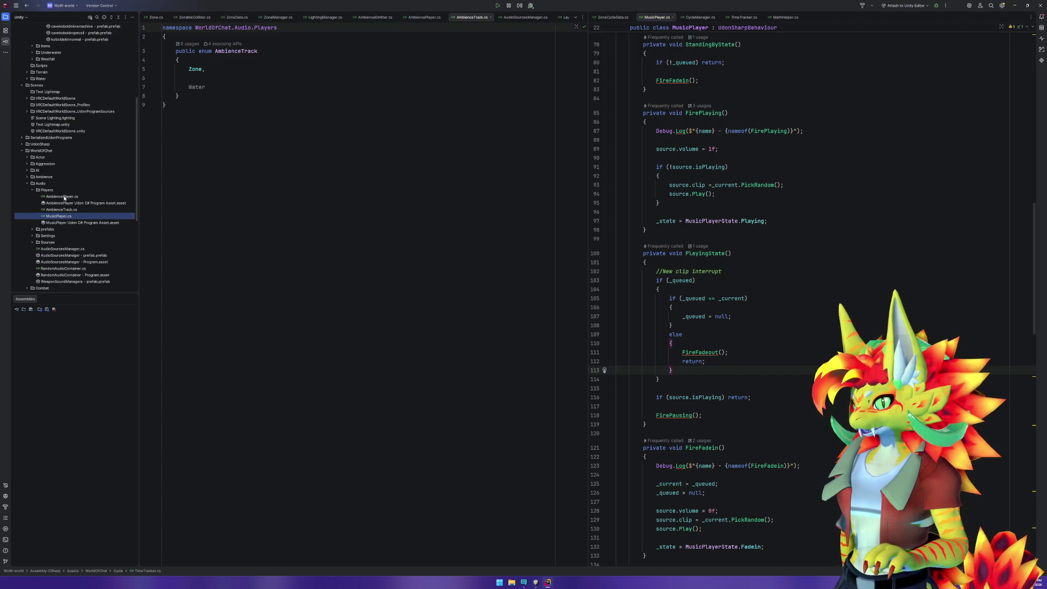
{"action": "double_click", "coordinate": [64, 196]}
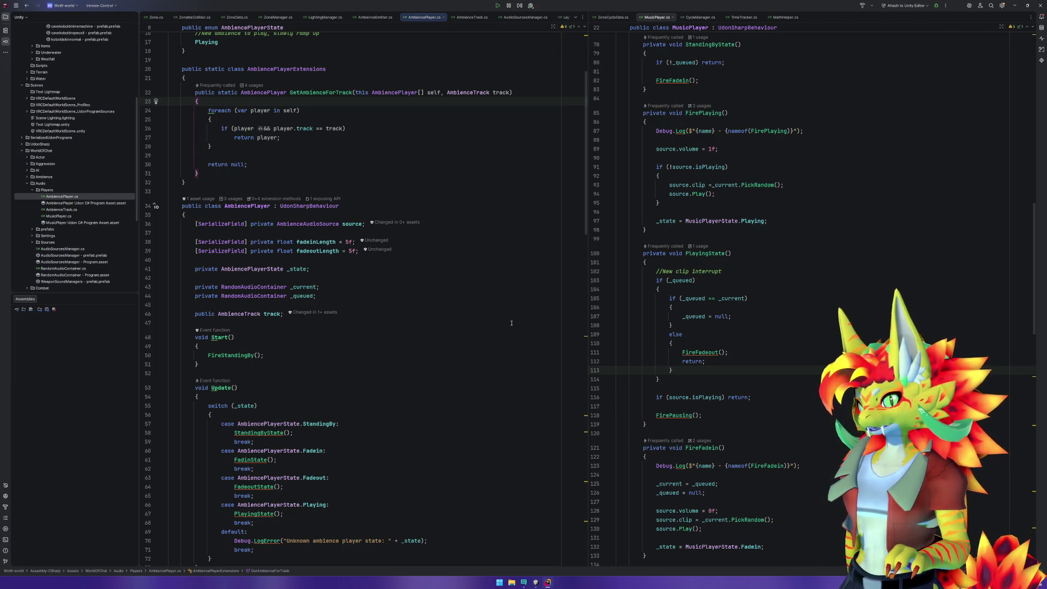
{"action": "mouse_move", "coordinate": [688, 281]}
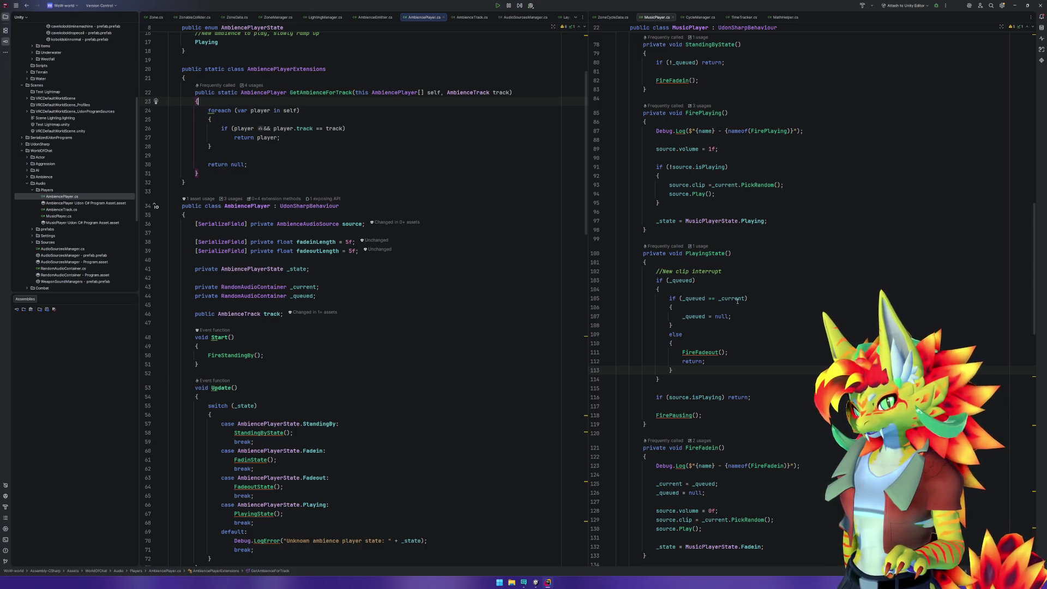
{"action": "scroll", "coordinate": [714, 321], "scroll_direction": "down", "scroll_amount": 20}
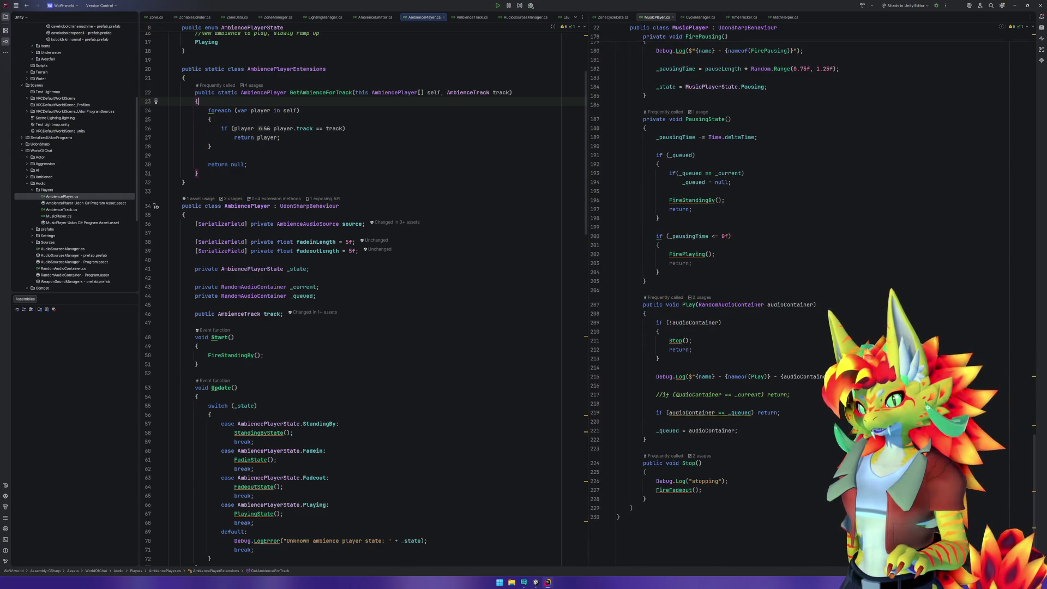
{"action": "left_click", "coordinate": [658, 395]}
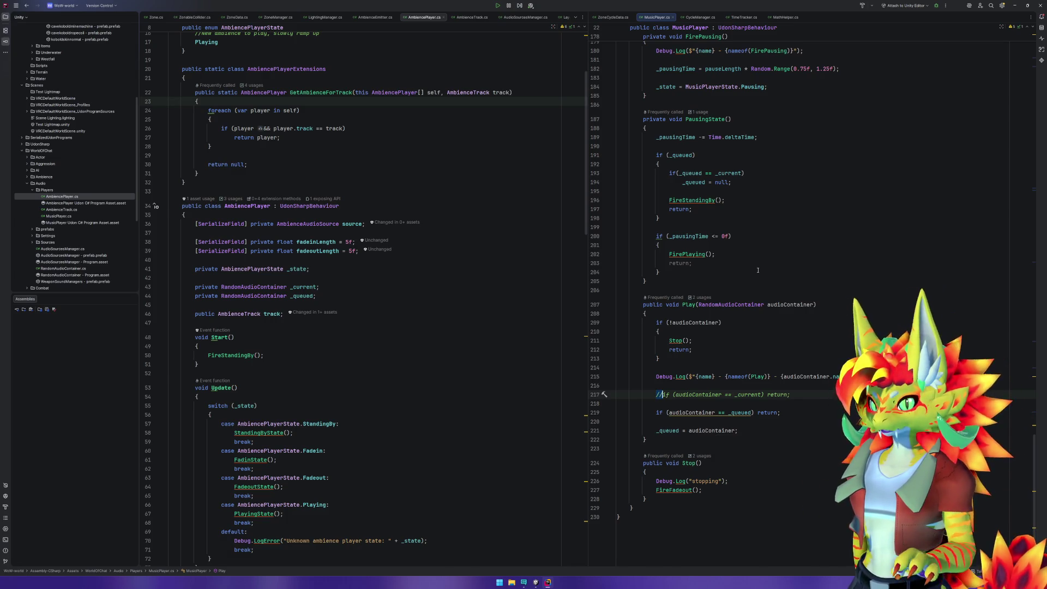
{"action": "scroll", "coordinate": [751, 417], "scroll_direction": "up", "scroll_amount": 10}
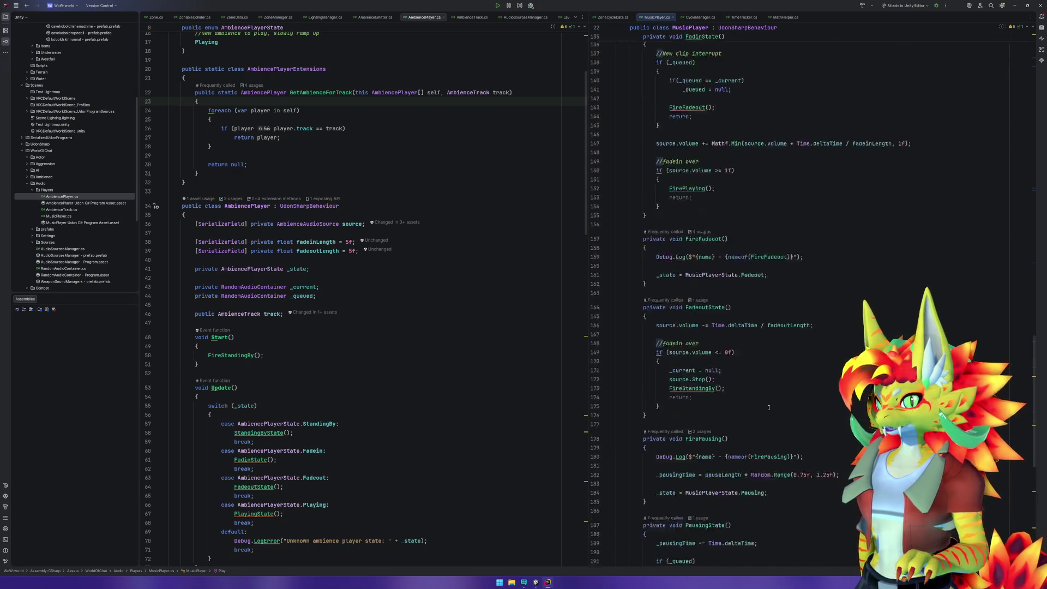
{"action": "scroll", "coordinate": [752, 414], "scroll_direction": "up", "scroll_amount": 5}
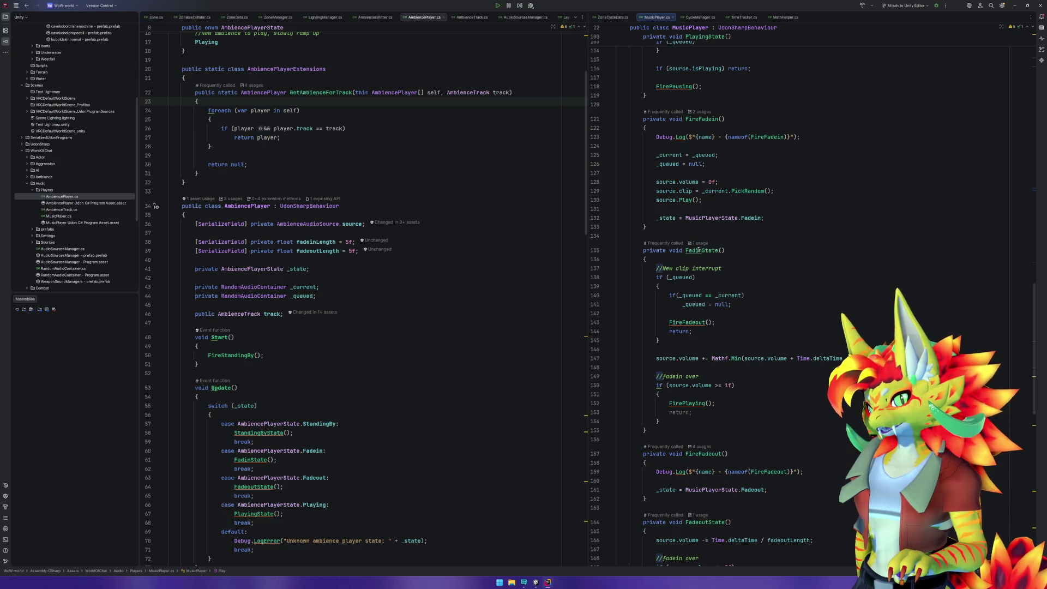
{"action": "scroll", "coordinate": [712, 327], "scroll_direction": "down", "scroll_amount": 7}
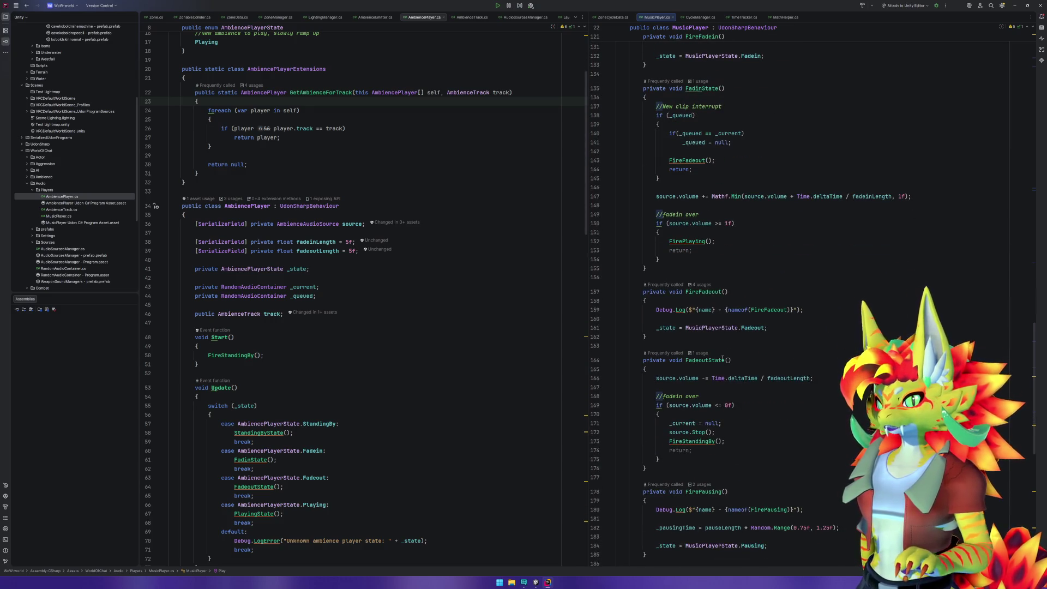
{"action": "scroll", "coordinate": [719, 381], "scroll_direction": "down", "scroll_amount": 3}
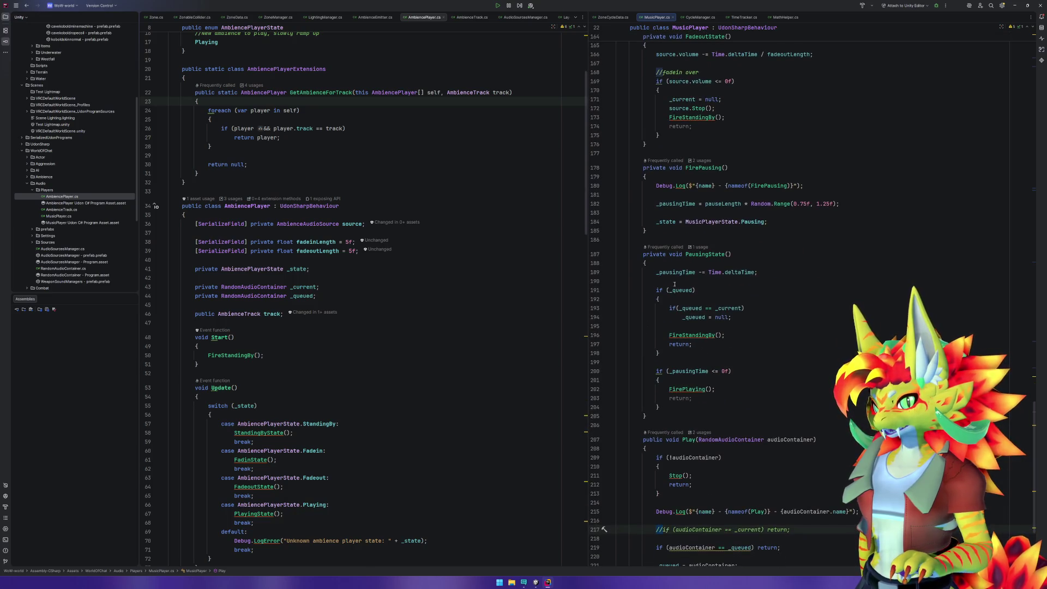
{"action": "left_click", "coordinate": [709, 286]}
{"action": "scroll", "coordinate": [712, 288], "scroll_direction": "up", "scroll_amount": 10}
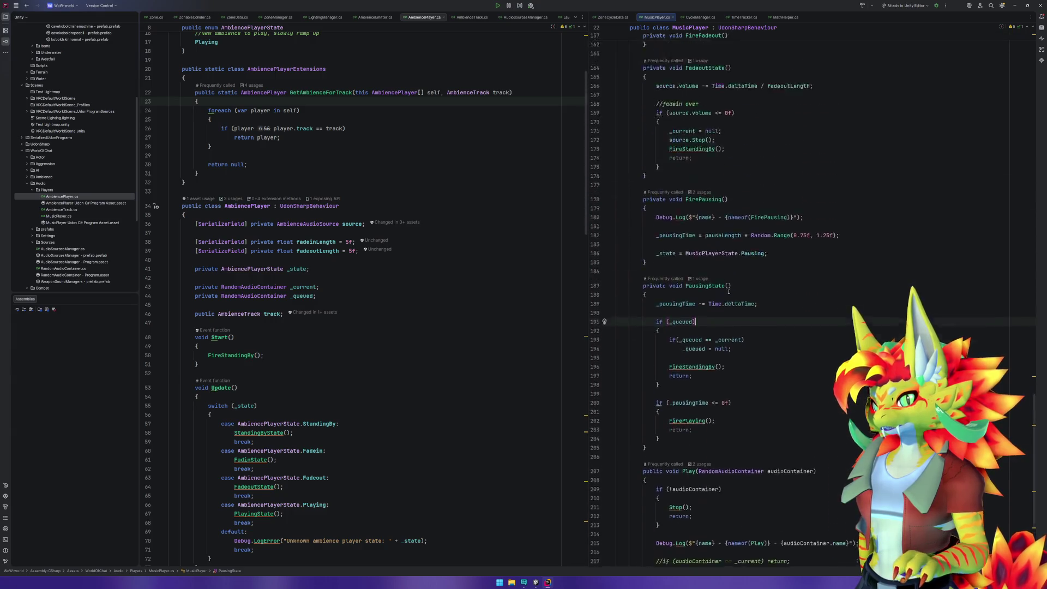
{"action": "scroll", "coordinate": [746, 307], "scroll_direction": "up", "scroll_amount": 2}
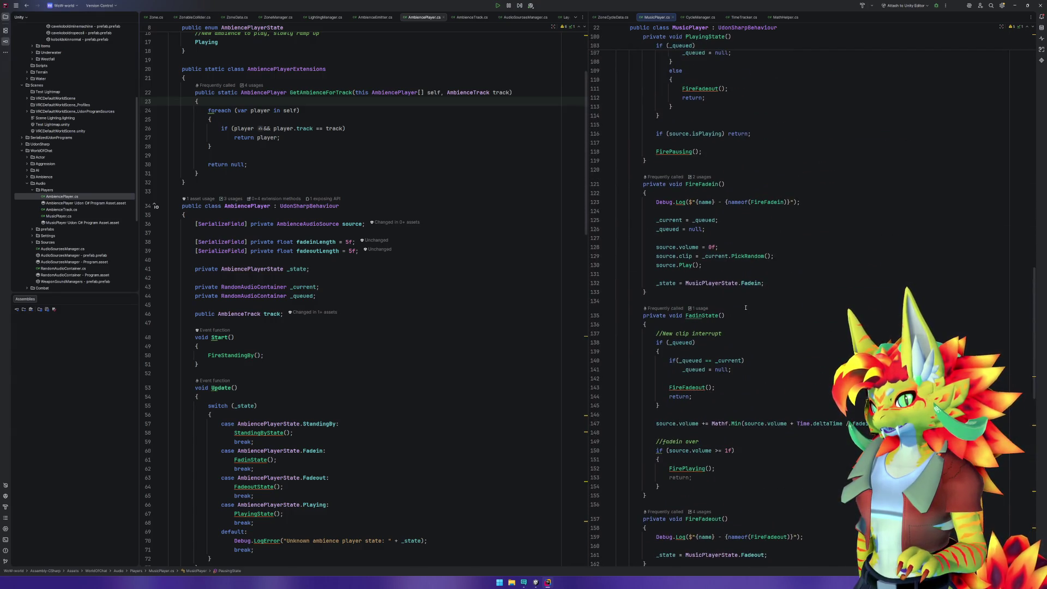
{"action": "scroll", "coordinate": [745, 308], "scroll_direction": "up", "scroll_amount": 4}
{"action": "left_click", "coordinate": [692, 187]}
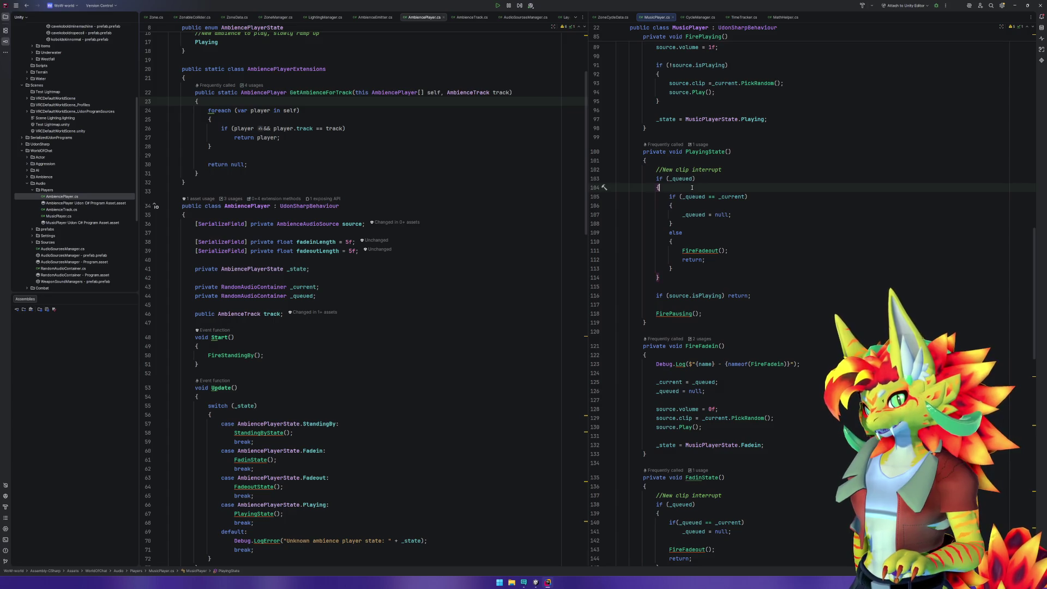
{"action": "left_click_drag", "start_coordinate": [753, 171], "coordinate": [771, 277]}
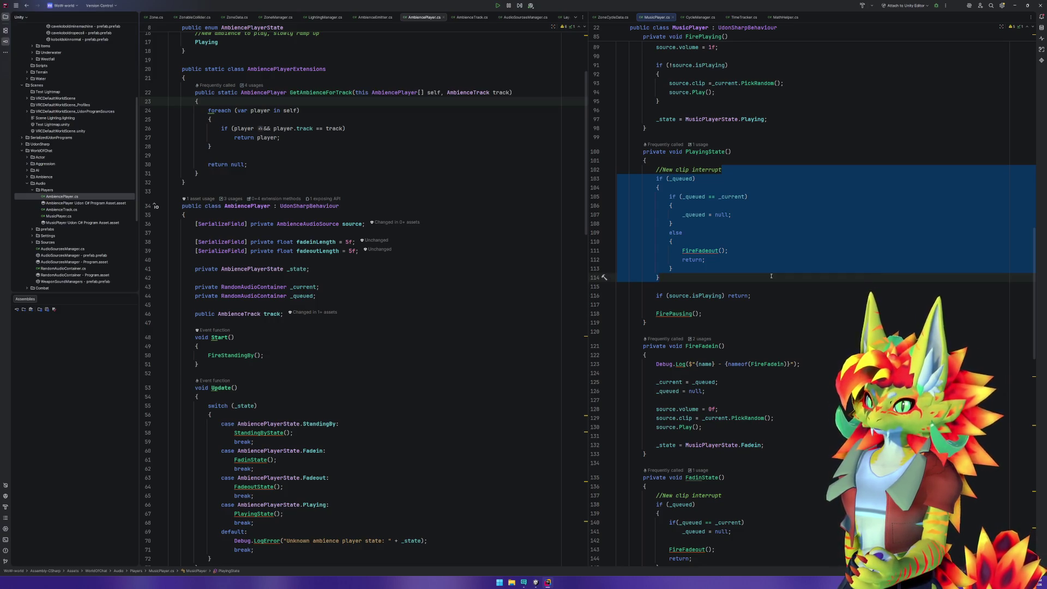
{"action": "scroll", "coordinate": [771, 276], "scroll_direction": "down", "scroll_amount": 15}
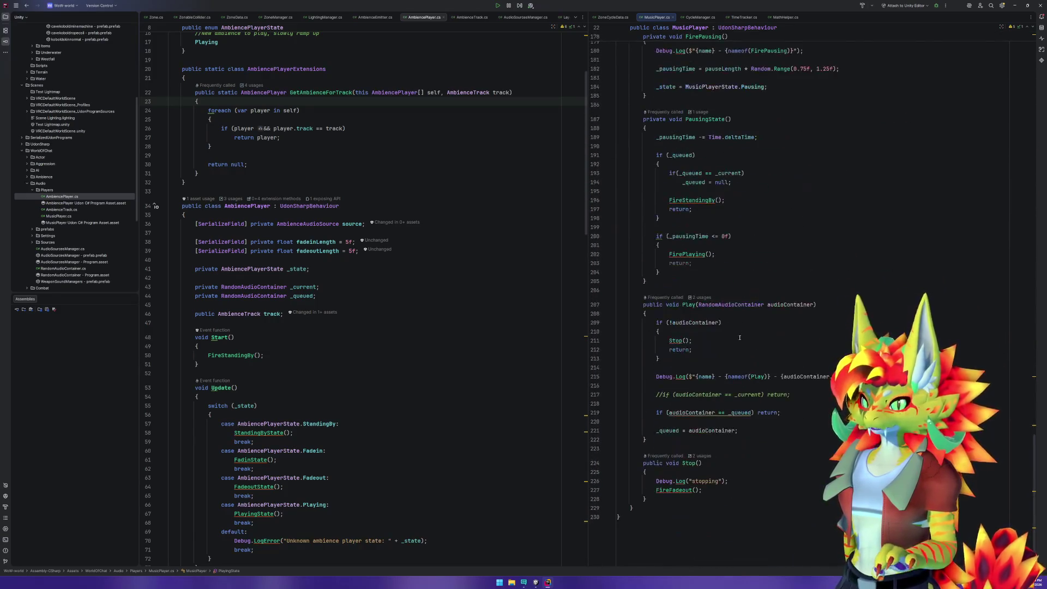
Below PausingState, add an empty private bool NewClipInterupt() method commented '//Detect if a different clip is queued'.
{"action": "left_click", "coordinate": [645, 290]}
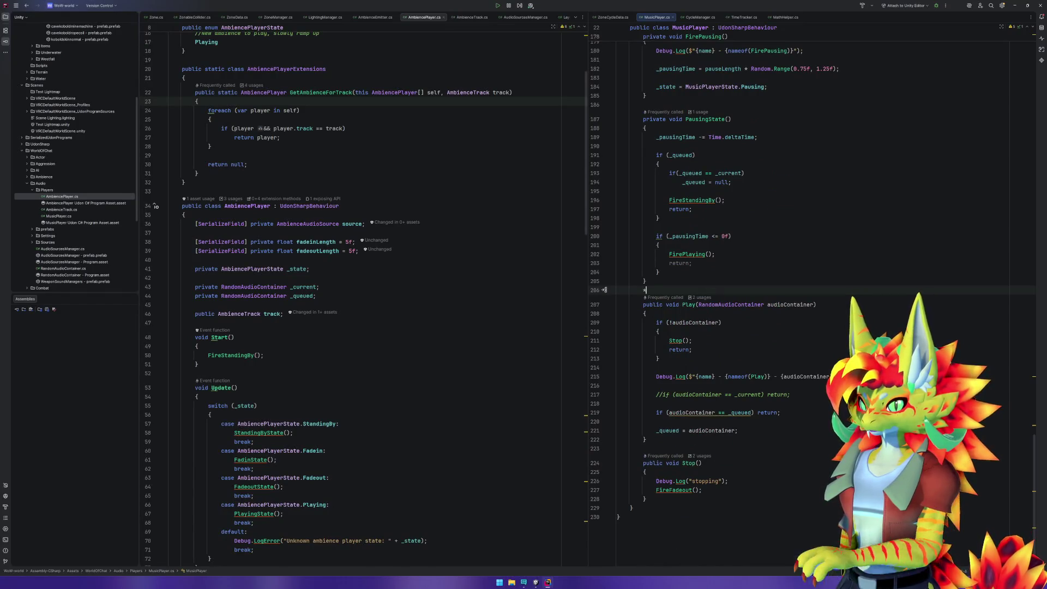
{"action": "key", "text": "Return"}
{"action": "key", "text": "Return"}
{"action": "key", "text": "Up"}
{"action": "type", "text": "pr"}
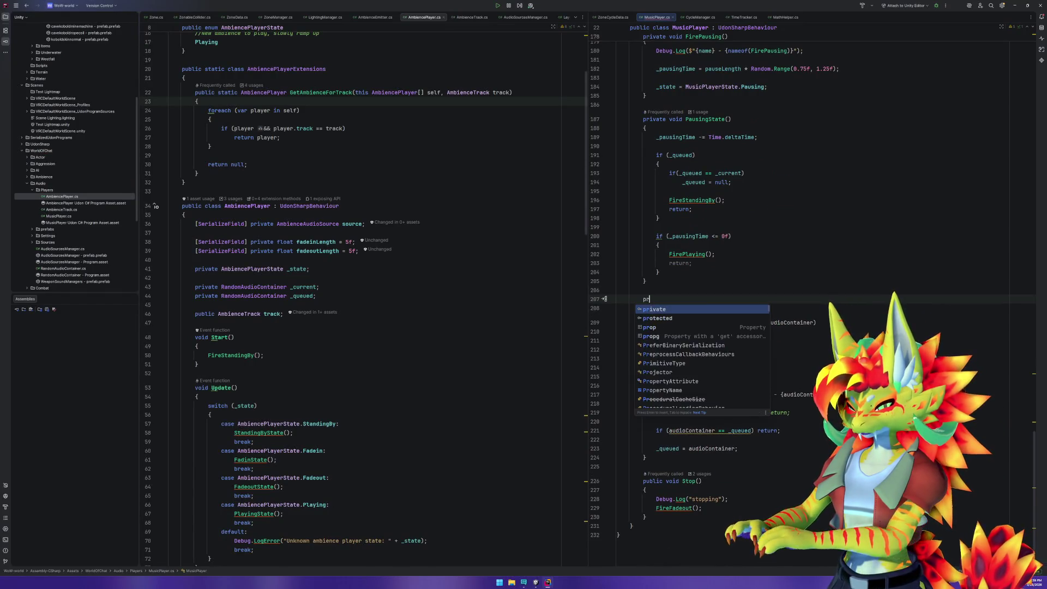
{"action": "type", "text": "ivate bool"}
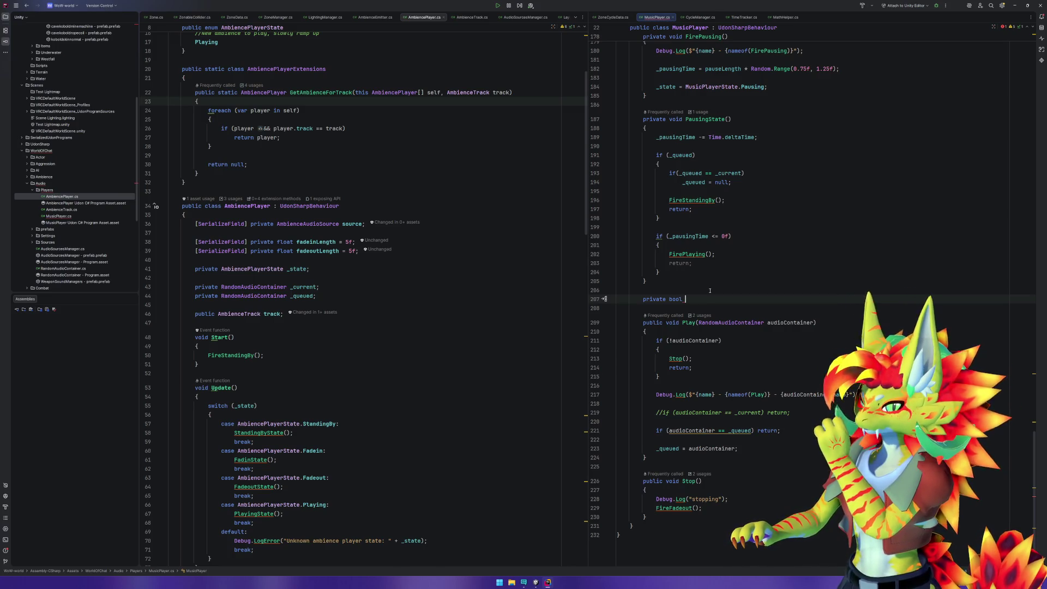
{"action": "type", "text": "N"}
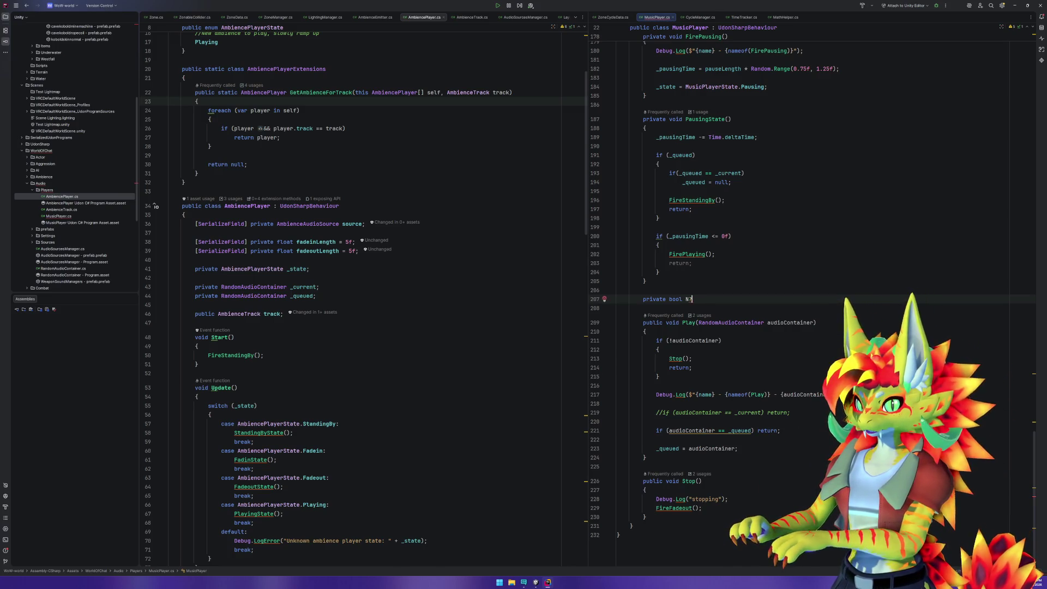
{"action": "type", "text": "ewClipI"}
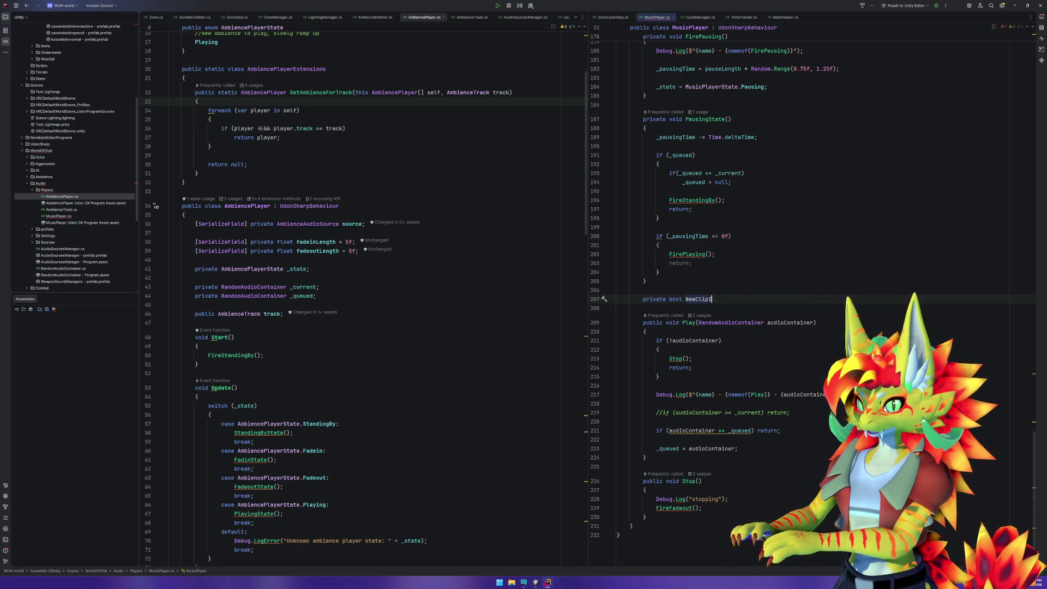
{"action": "type", "text": "nterupt"}
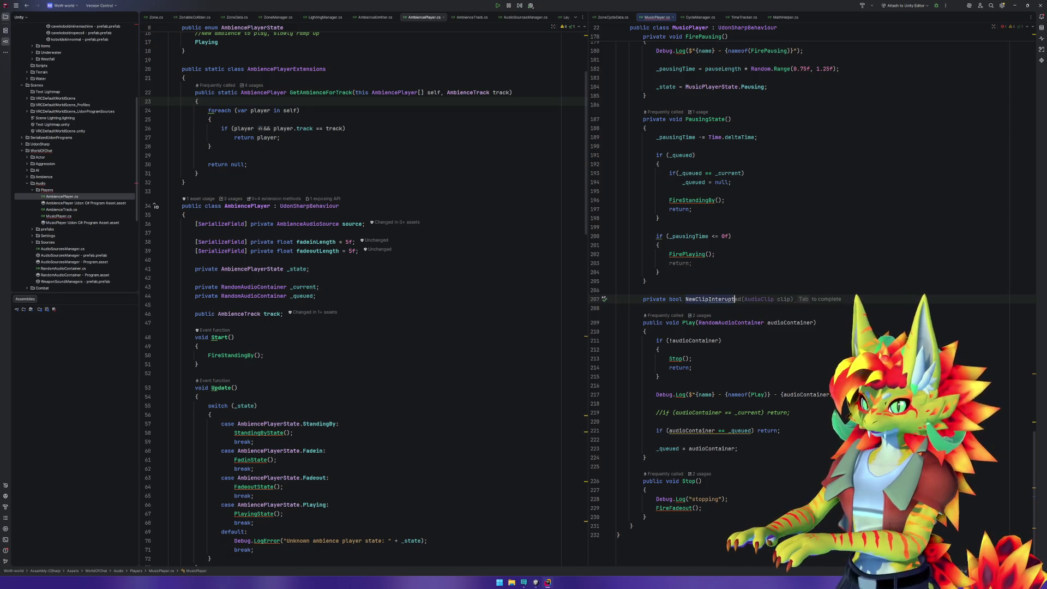
{"action": "type", "text": "("}
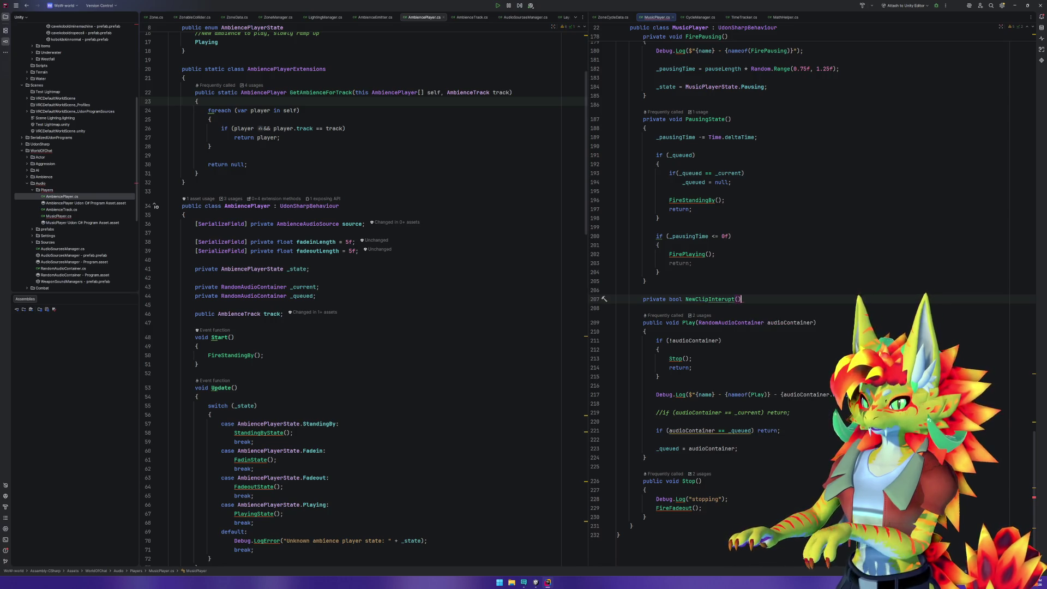
{"action": "key", "text": "ctrl+shift+Return"}
{"action": "key", "text": "Return"}
{"action": "key", "text": "Up"}
{"action": "key", "text": "Up"}
{"action": "key", "text": "Up"}
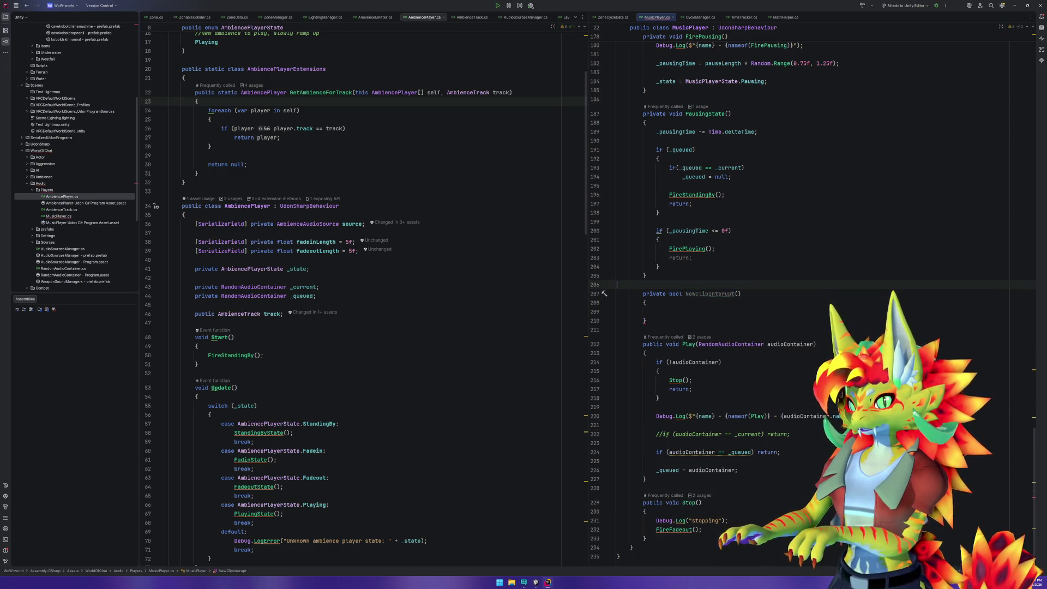
{"action": "key", "text": "Return"}
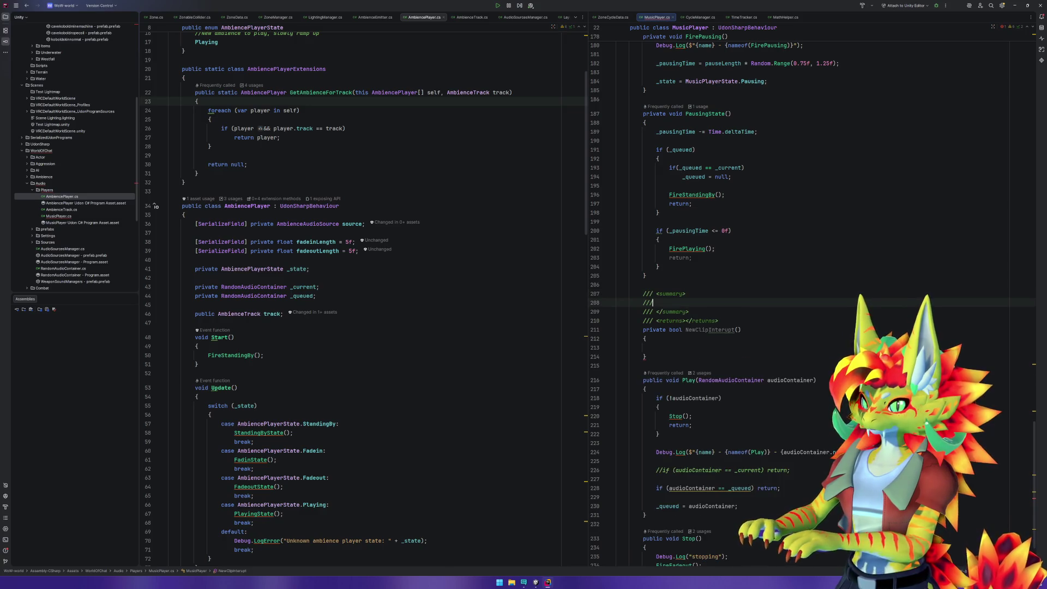
{"action": "type", "text": "//Detec"}
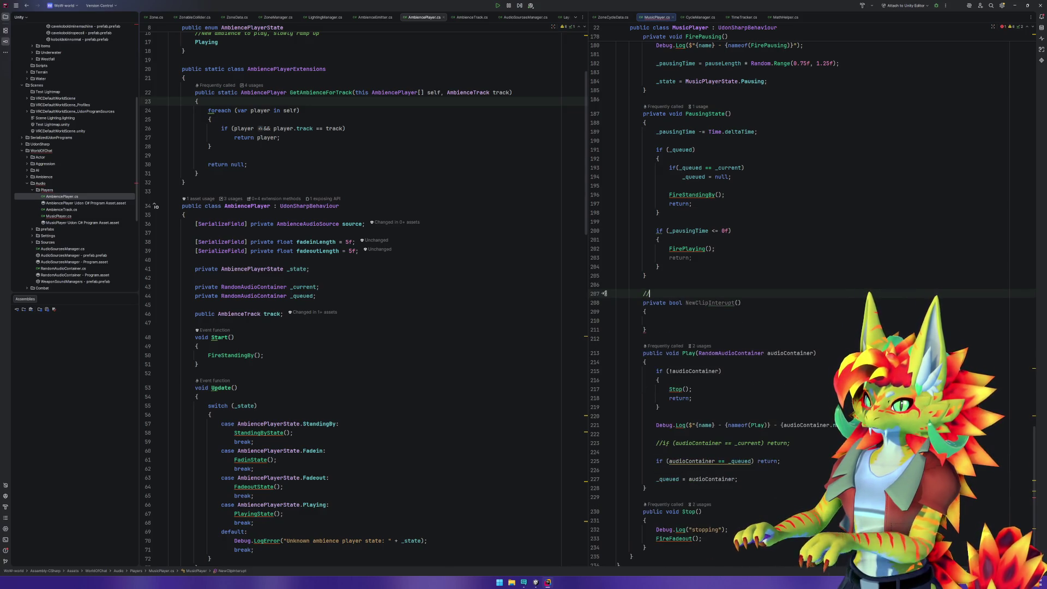
{"action": "type", "text": "t i"}
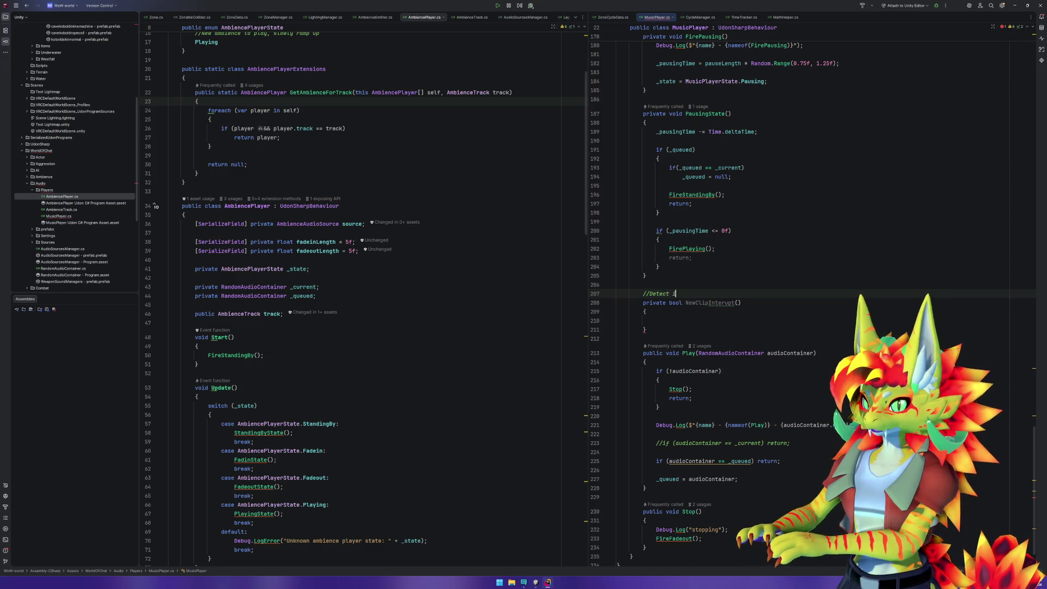
{"action": "type", "text": "f a different"}
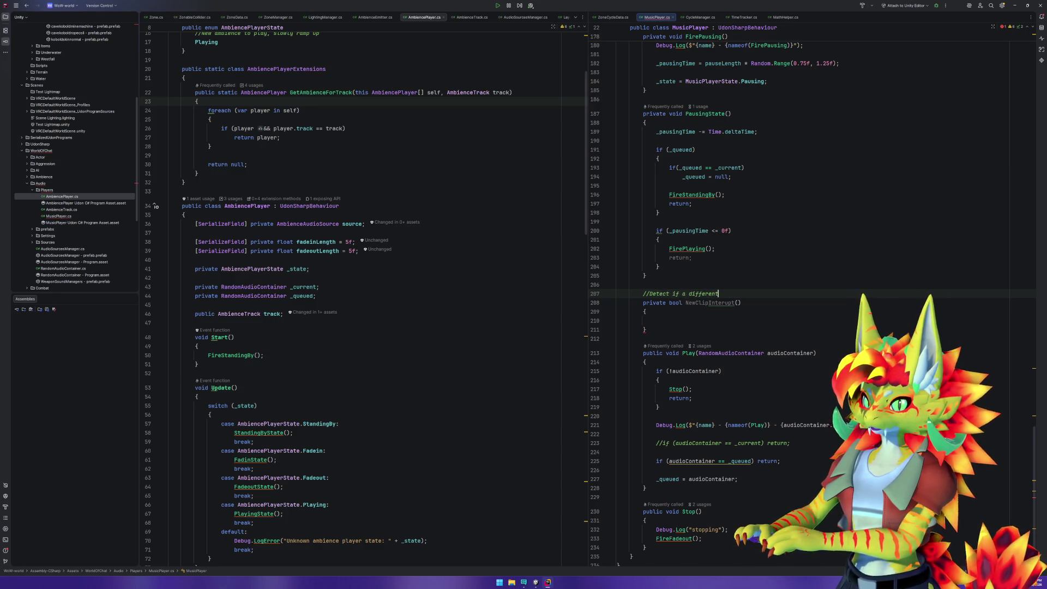
{"action": "type", "text": " cl"}
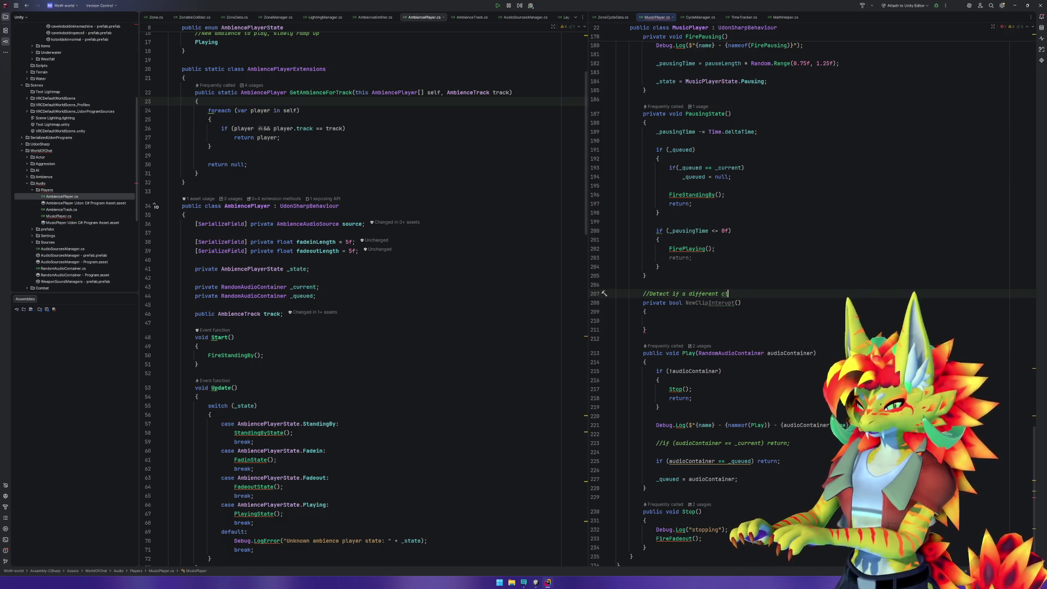
{"action": "type", "text": "ip is queue"}
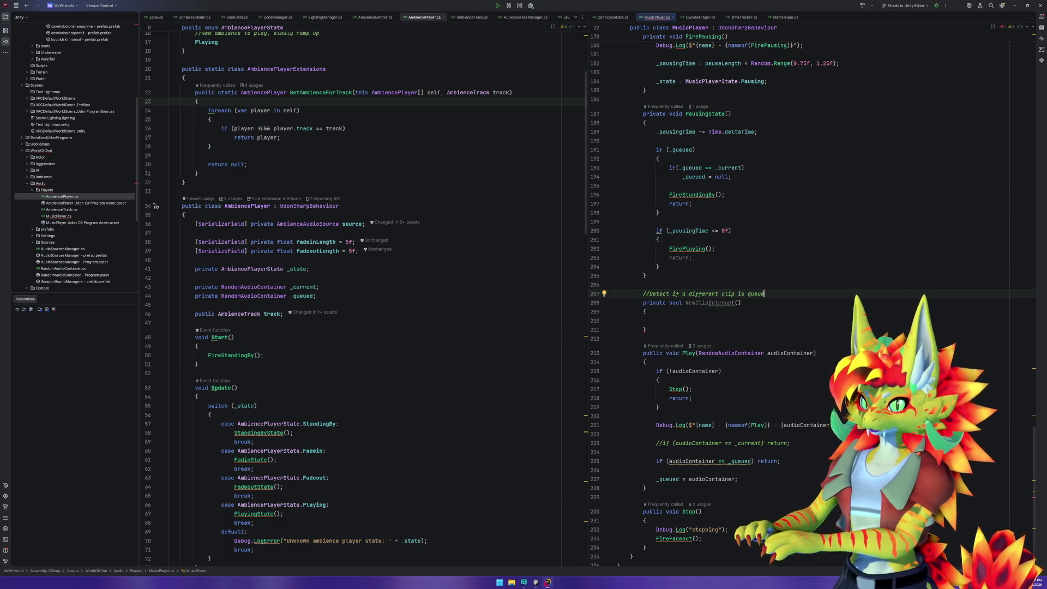
{"action": "type", "text": "d"}
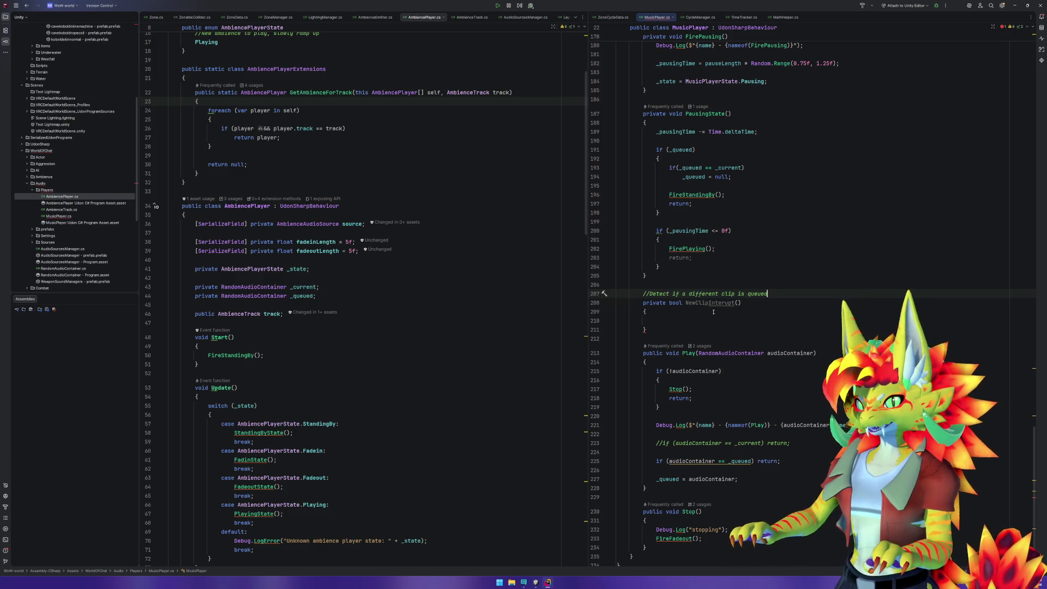
{"action": "scroll", "coordinate": [730, 141], "scroll_direction": "up", "scroll_amount": 10}
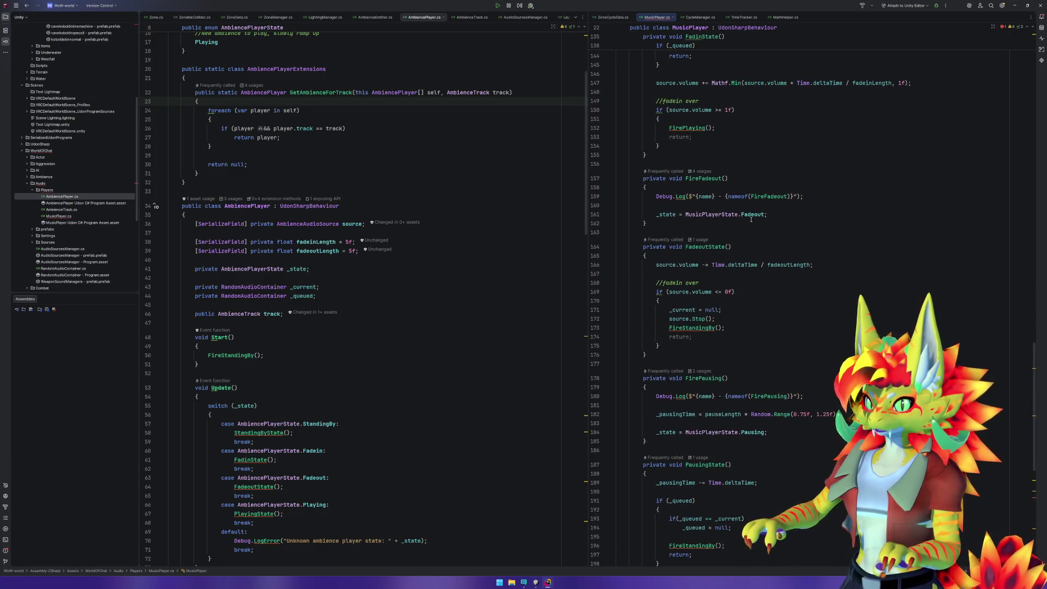
Move the queued-clip block from PlayingState into NewClipInterupt's body.
{"action": "scroll", "coordinate": [751, 220], "scroll_direction": "up", "scroll_amount": 12}
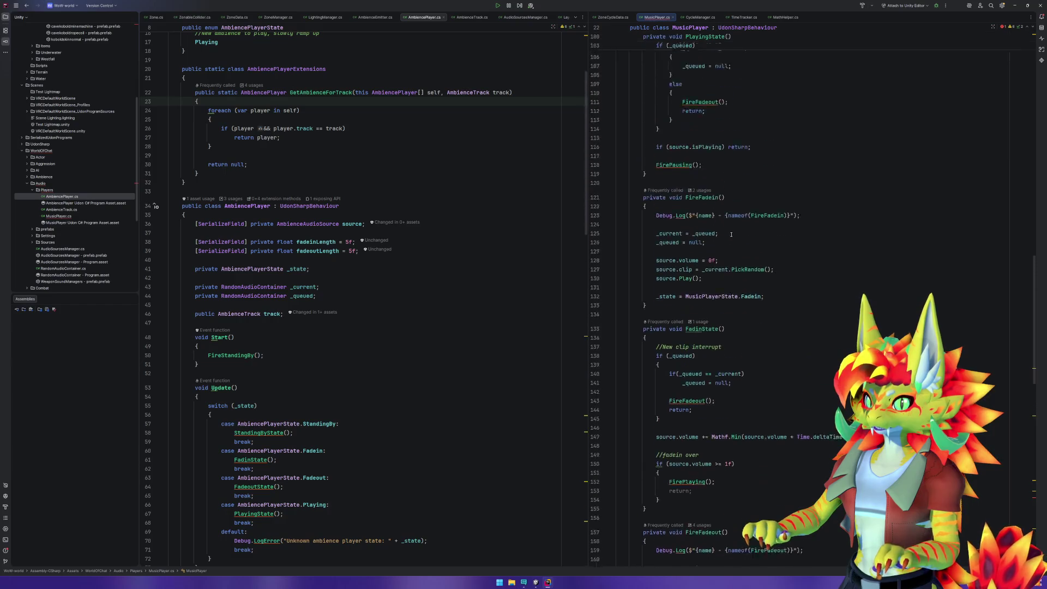
{"action": "scroll", "coordinate": [733, 233], "scroll_direction": "up", "scroll_amount": 2}
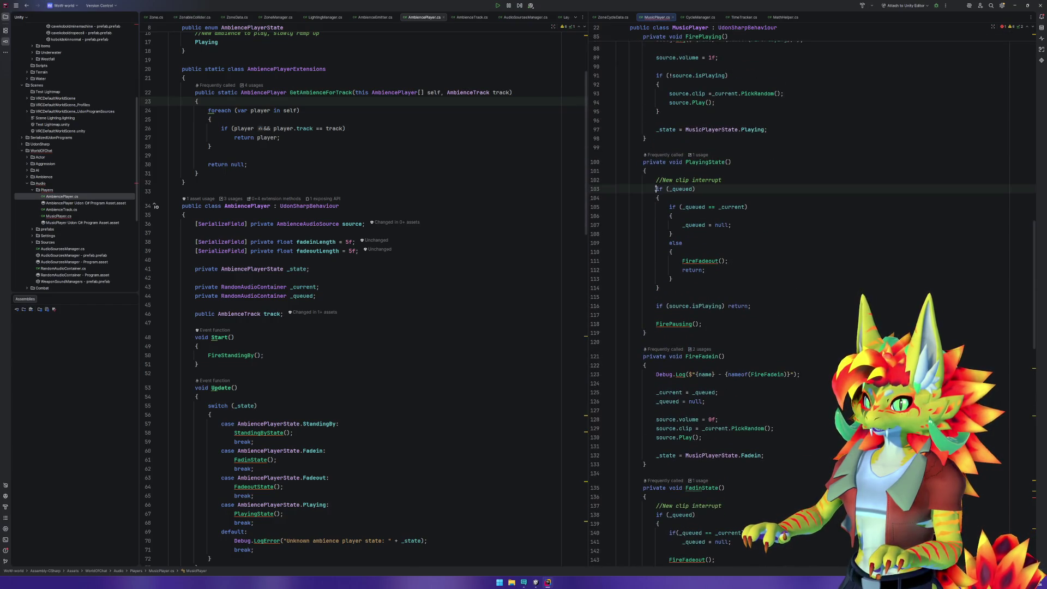
{"action": "left_click_drag", "start_coordinate": [654, 189], "coordinate": [676, 287]}
{"action": "scroll", "coordinate": [678, 286], "scroll_direction": "down", "scroll_amount": 1}
{"action": "key", "text": "ctrl+x"}
{"action": "scroll", "coordinate": [679, 305], "scroll_direction": "down", "scroll_amount": 20}
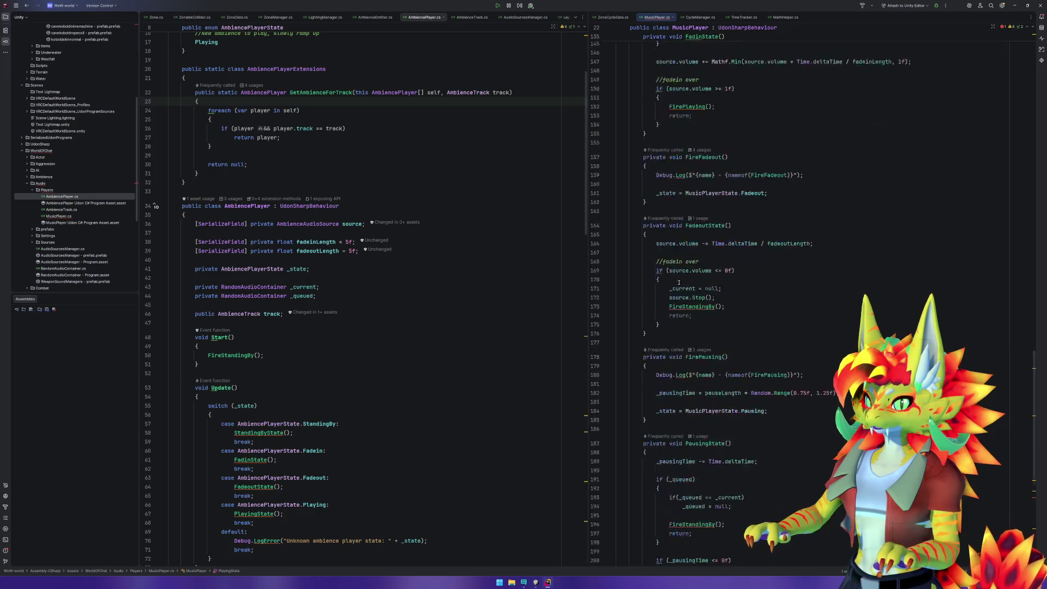
{"action": "left_click", "coordinate": [689, 315]}
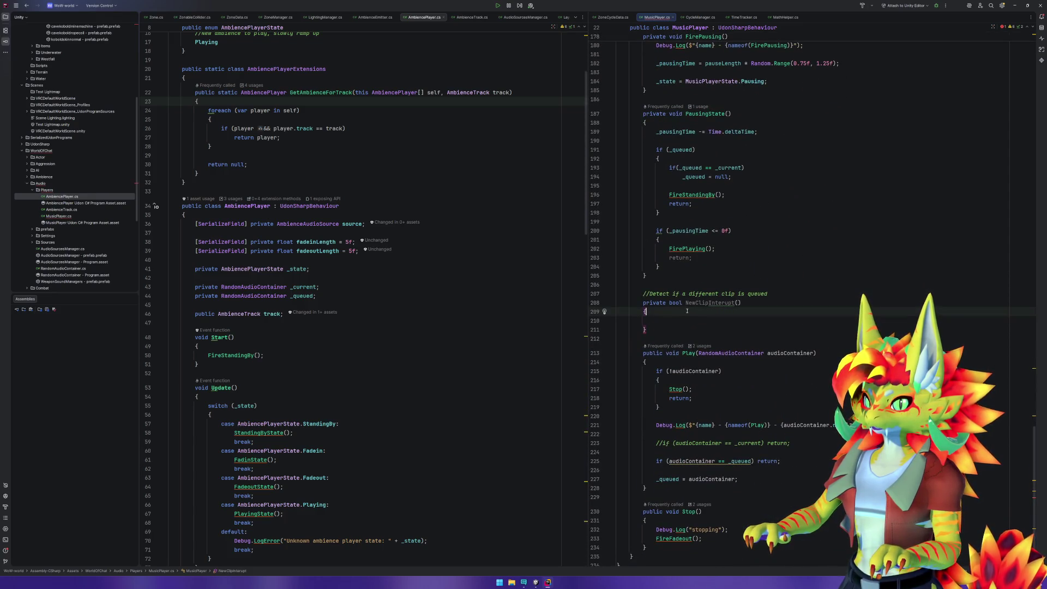
{"action": "key", "text": "ctrl+v"}
{"action": "left_click", "coordinate": [645, 312]}
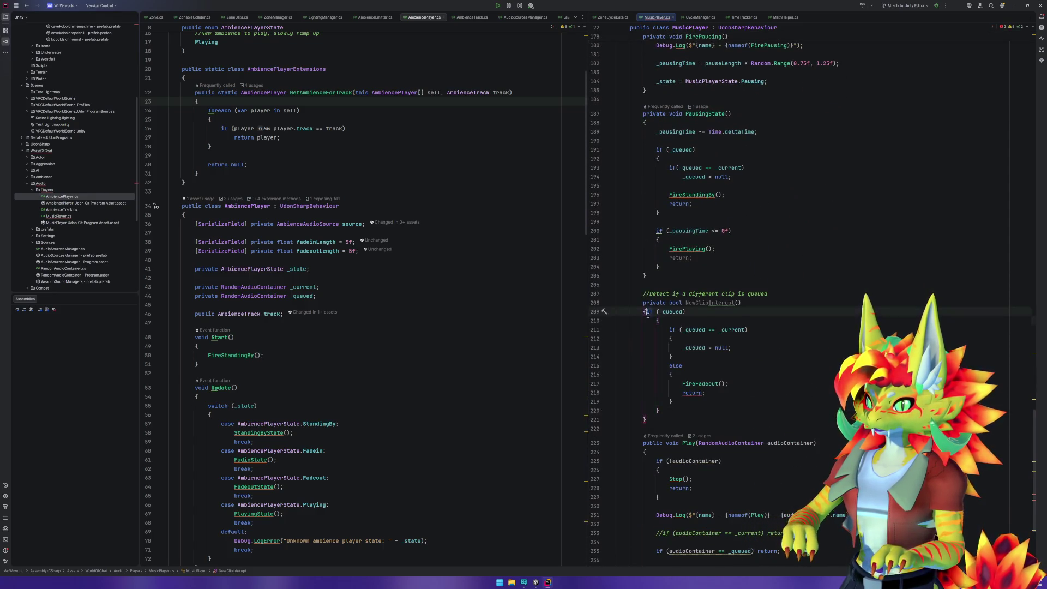
{"action": "key", "text": "Return"}
Add return false after the line clearing _queued.
{"action": "left_click", "coordinate": [730, 393]}
{"action": "left_click", "coordinate": [681, 358]}
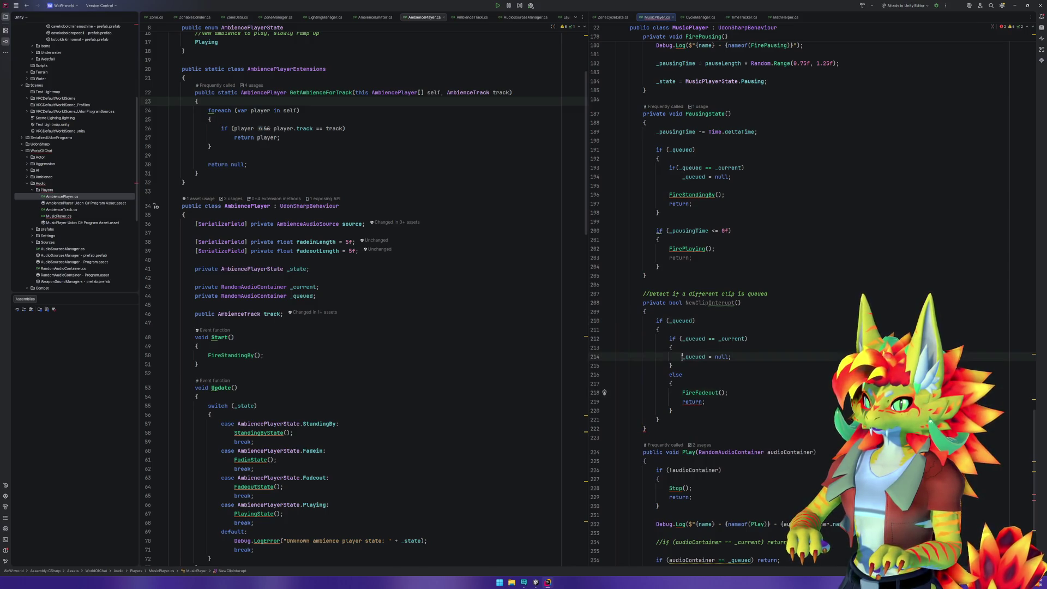
{"action": "left_click", "coordinate": [756, 356]}
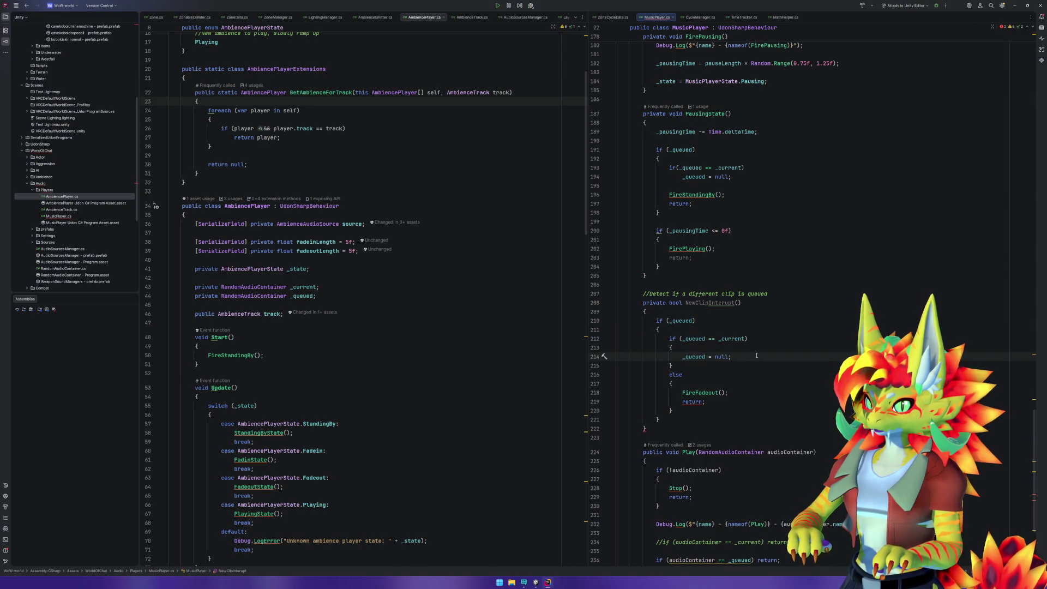
{"action": "key", "text": "Return"}
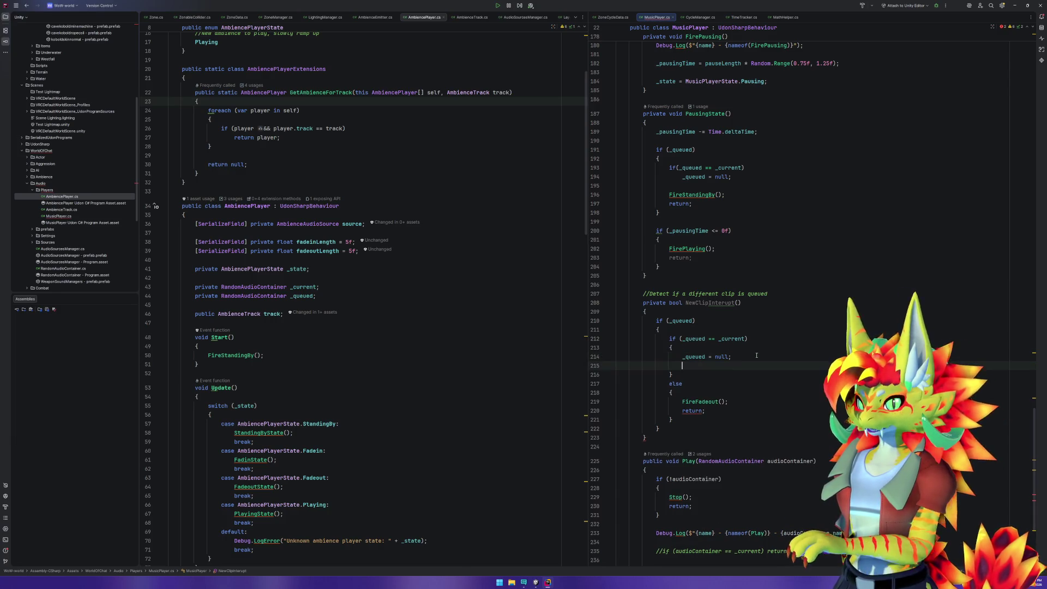
{"action": "type", "text": "ret"}
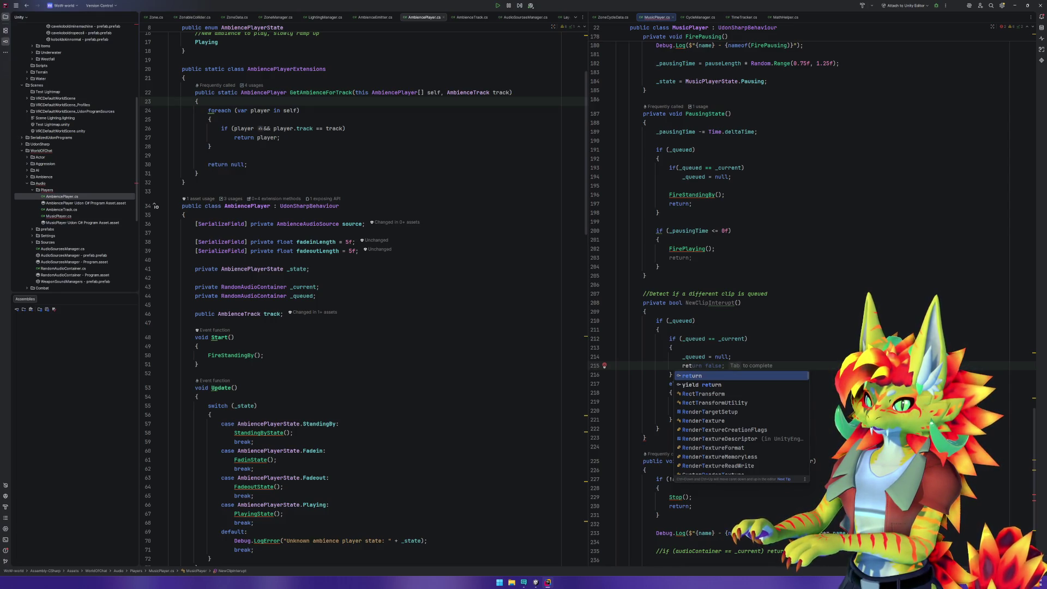
{"action": "key", "text": "Tab"}
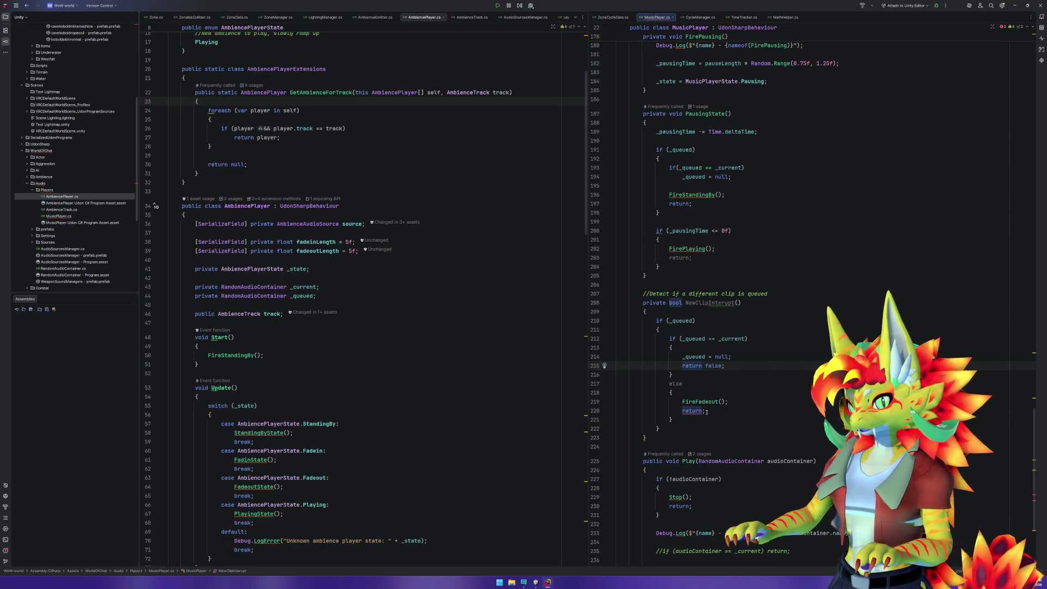
Replace the FireFadeout call and bare return with return true, and drop the redundant else.
{"action": "left_click", "coordinate": [705, 410]}
{"action": "type", "text": "true"}
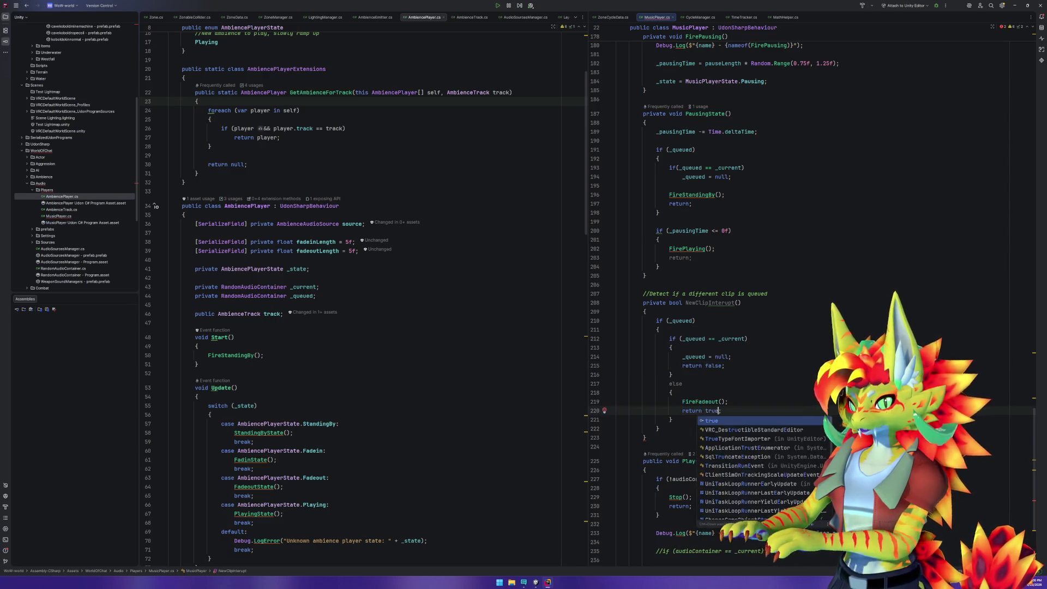
{"action": "key", "text": "Up"}
{"action": "key", "text": "ctrl+x"}
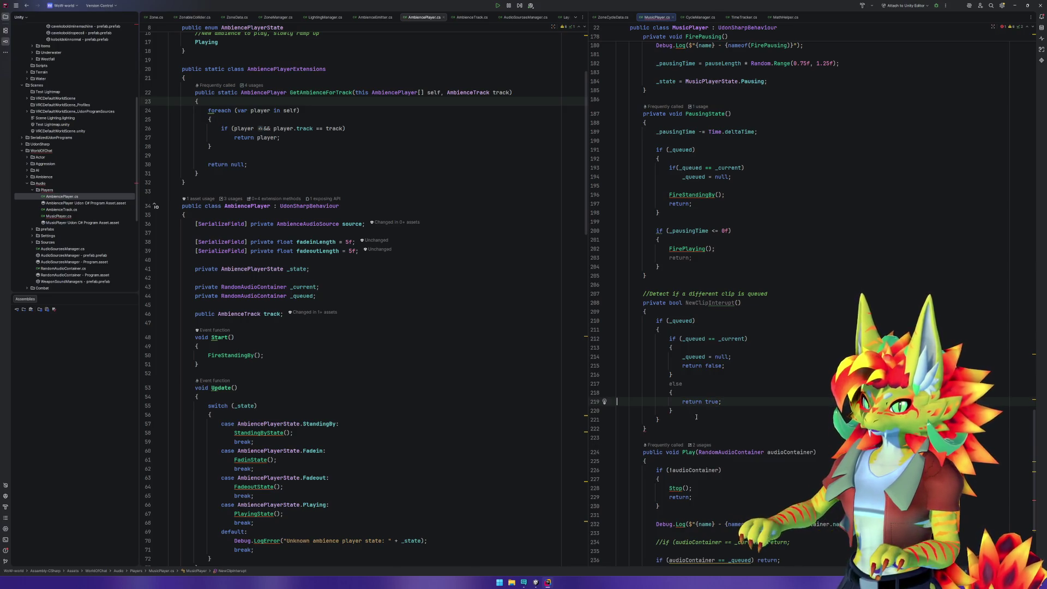
{"action": "left_click", "coordinate": [694, 429]}
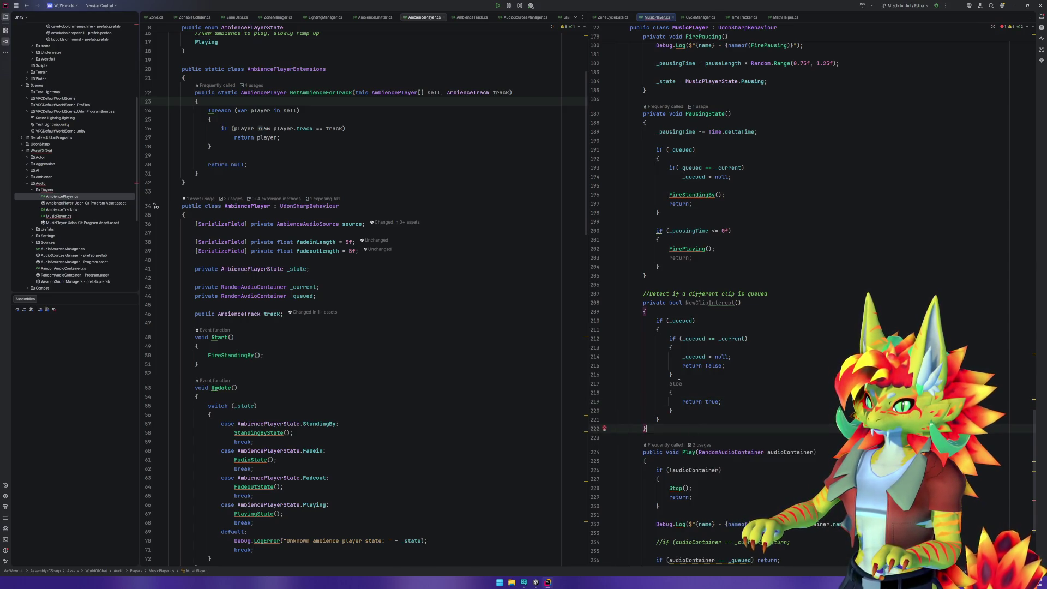
{"action": "mouse_move", "coordinate": [679, 384]}
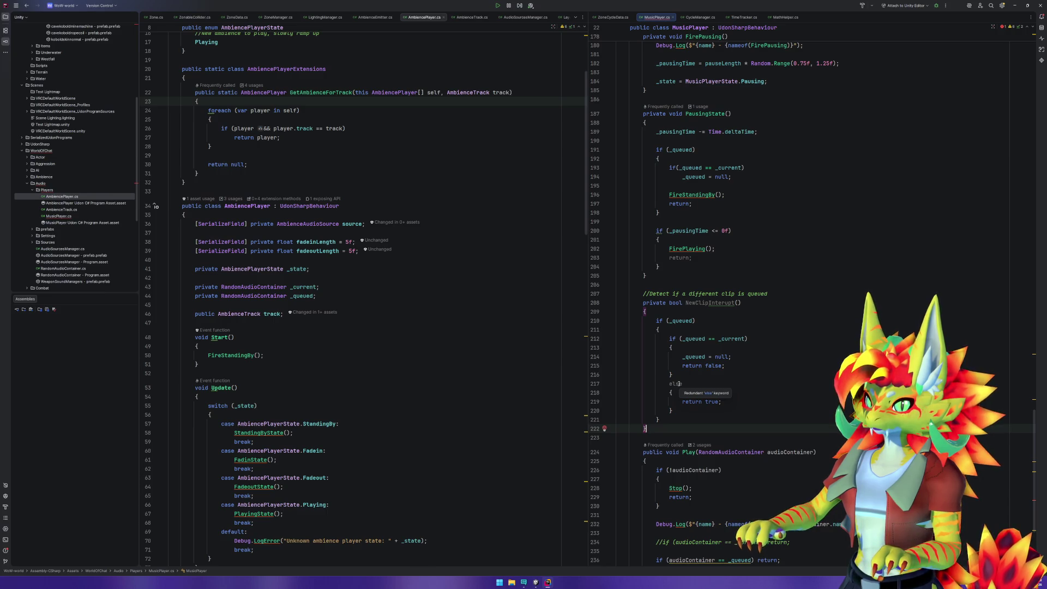
{"action": "key", "text": "alt+Return"}
{"action": "key", "text": "Return"}
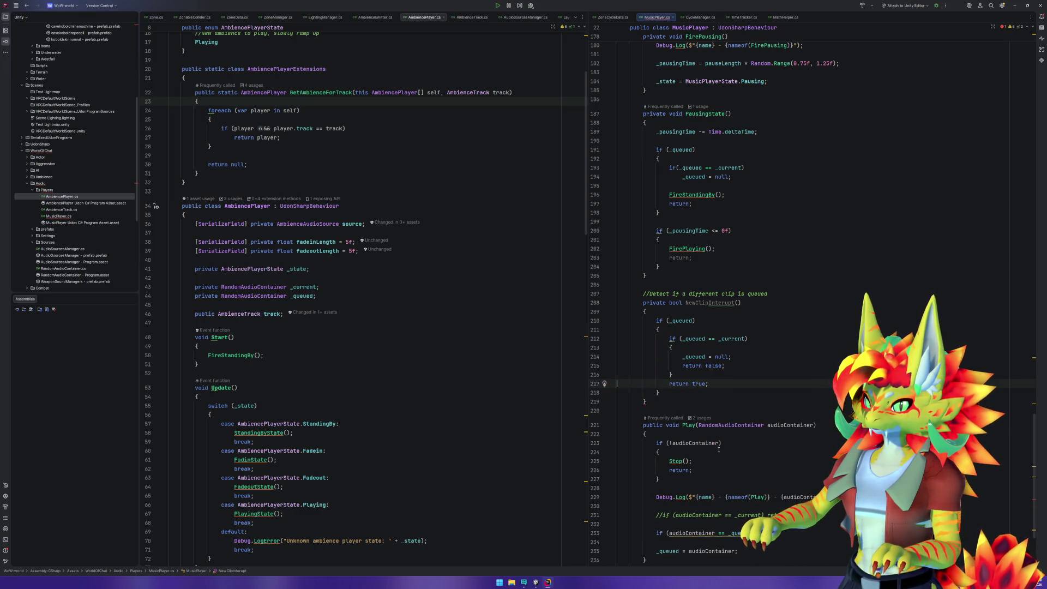
{"action": "left_click", "coordinate": [693, 313]}
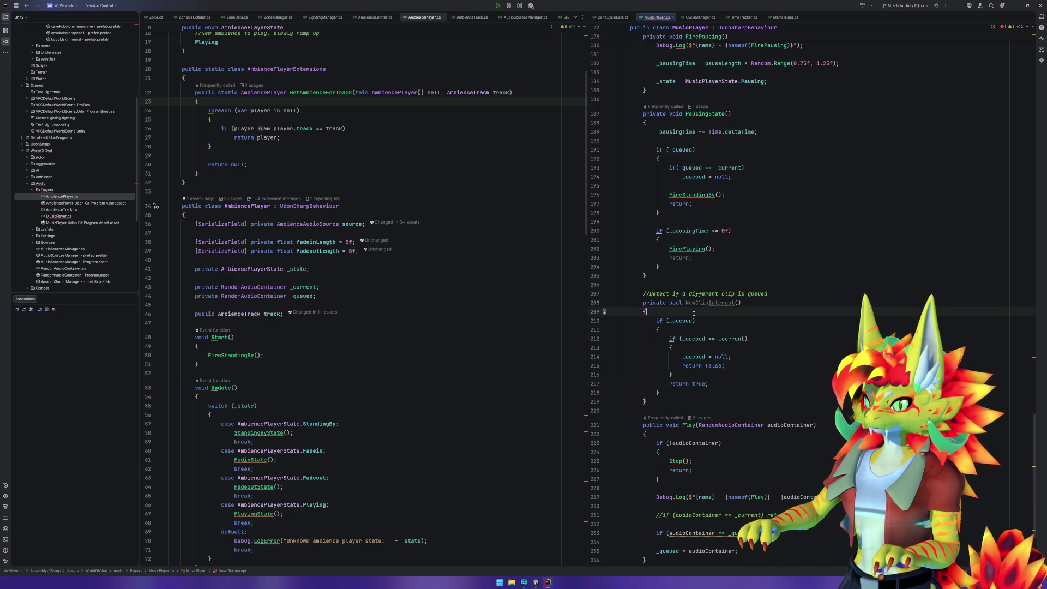
Insert an if(!_queued) return false; guard at the method top and delete the old if (_queued) wrapper.
{"action": "key", "text": "Return"}
{"action": "key", "text": "Return"}
{"action": "key", "text": "Up"}
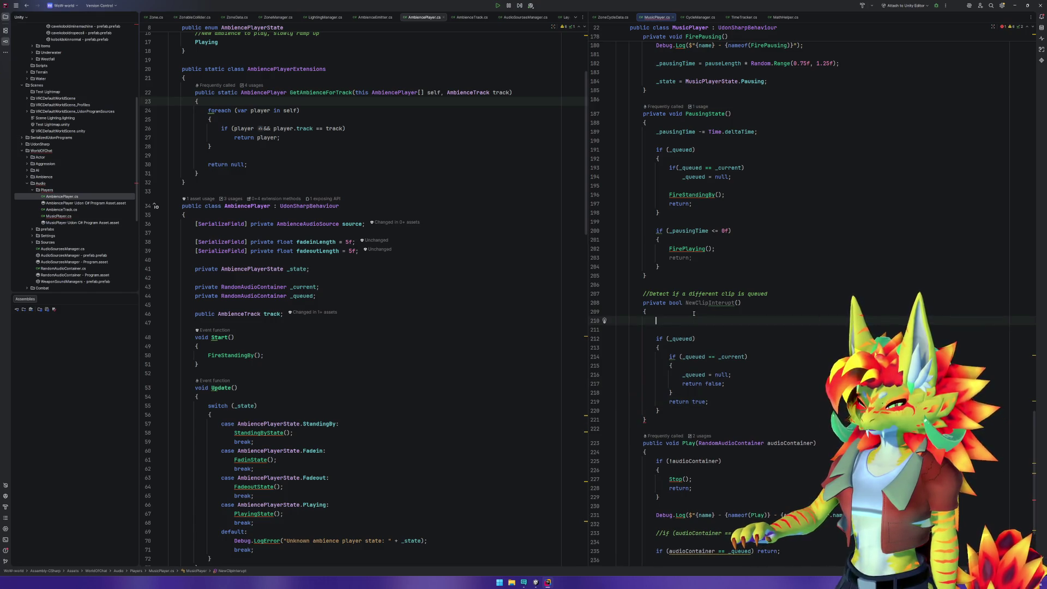
{"action": "type", "text": "if("}
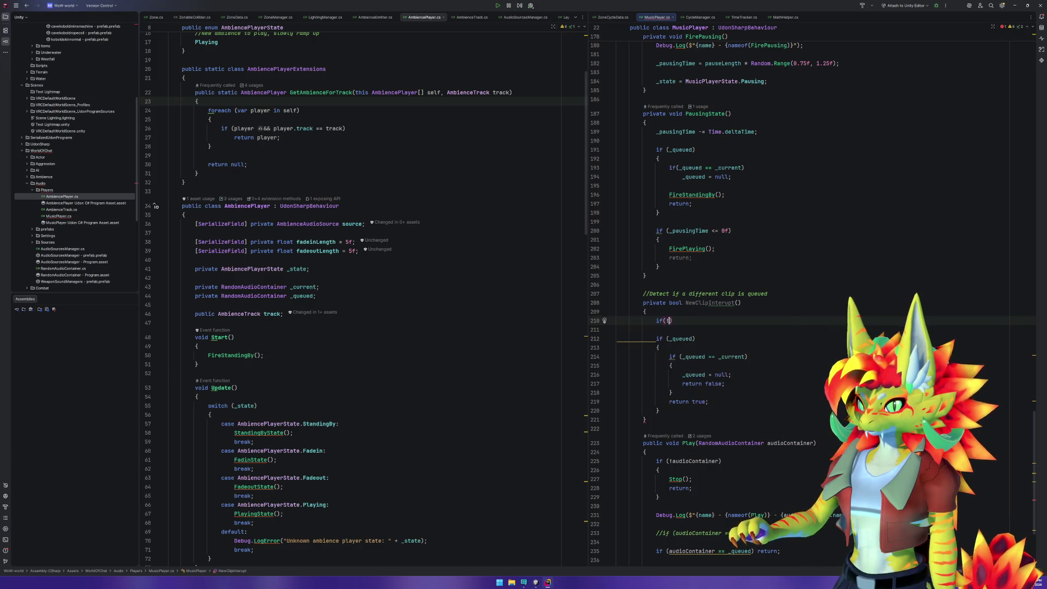
{"action": "type", "text": "!_queued) return false;"}
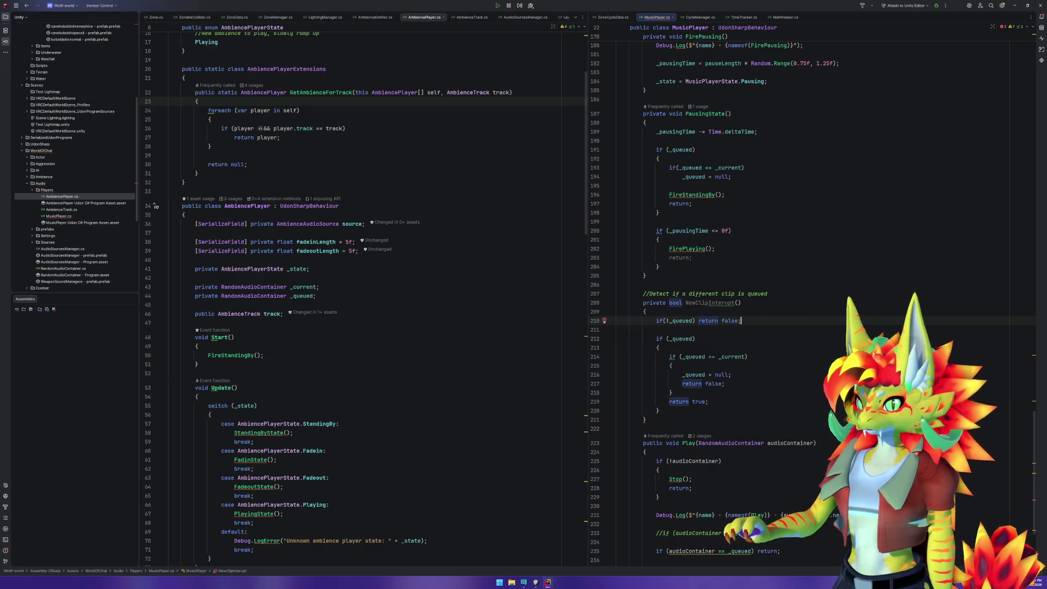
{"action": "left_click", "coordinate": [695, 338]}
{"action": "key", "text": "ctrl+x"}
{"action": "key", "text": "ctrl+x"}
{"action": "key", "text": "Down"}
{"action": "key", "text": "Down"}
{"action": "key", "text": "Down"}
{"action": "key", "text": "ctrl+x"}
Dedent the formerly nested block and review the guard, _queued == _current check, clear and return true lines.
{"action": "key", "text": "Up"}
{"action": "key", "text": "shift+Up"}
{"action": "key", "text": "shift+Up"}
{"action": "key", "text": "shift+Up"}
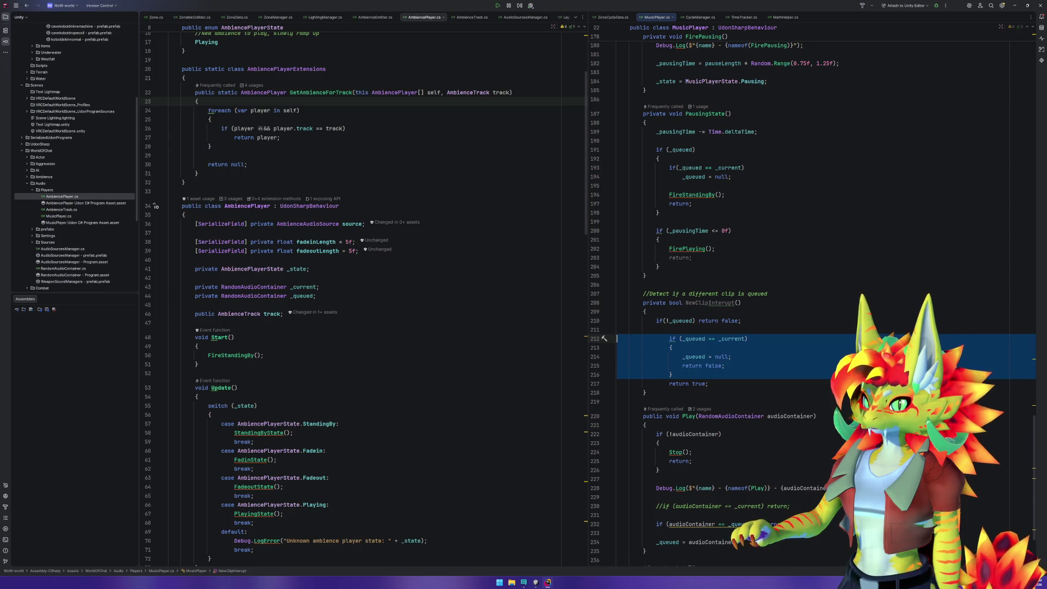
{"action": "key", "text": "shift+Tab"}
{"action": "key", "text": "Down"}
{"action": "key", "text": "Down"}
{"action": "key", "text": "Down"}
{"action": "key", "text": "shift+Tab"}
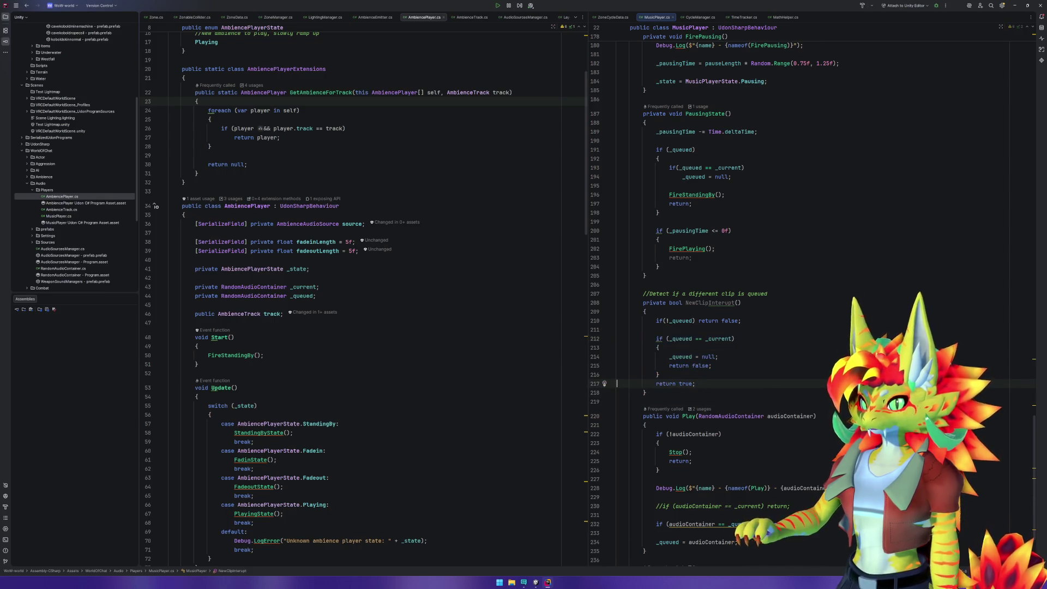
{"action": "key", "text": "Left"}
{"action": "left_click_drag", "start_coordinate": [657, 320], "coordinate": [758, 322]}
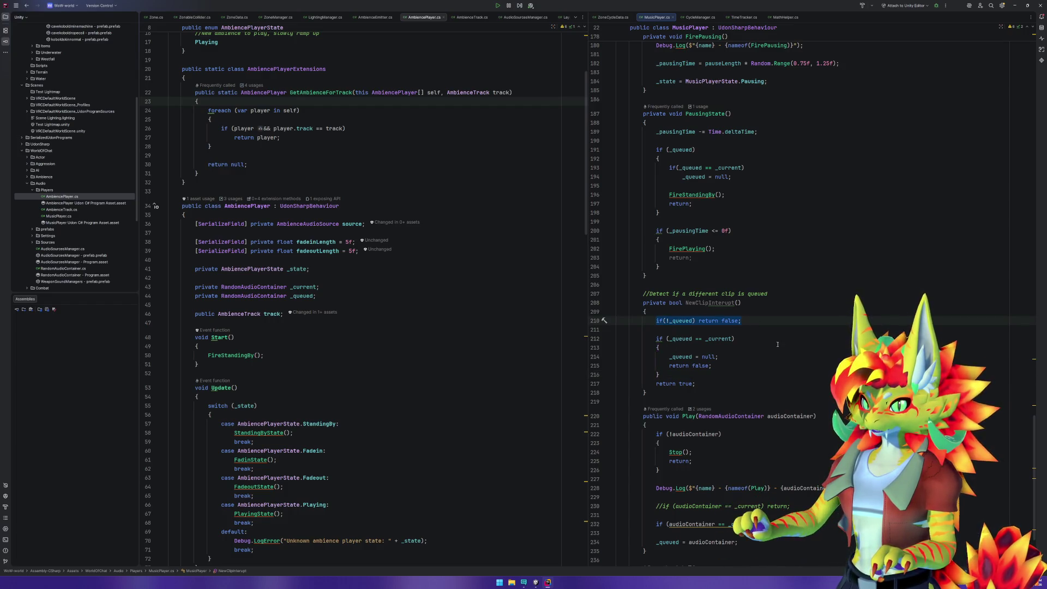
{"action": "left_click_drag", "start_coordinate": [667, 339], "coordinate": [733, 338]}
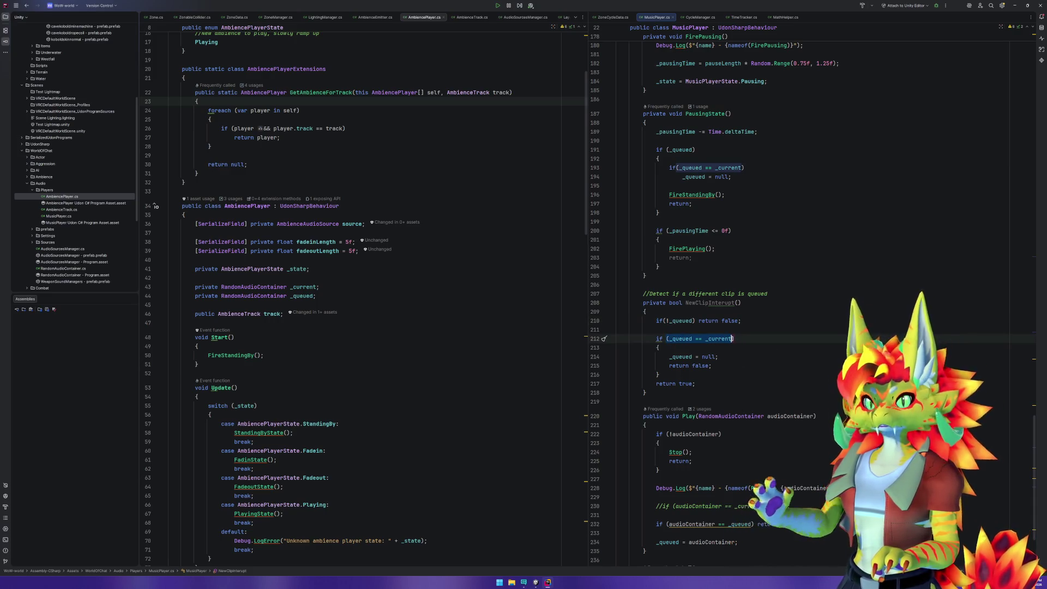
{"action": "left_click_drag", "start_coordinate": [670, 357], "coordinate": [742, 354]}
{"action": "left_click_drag", "start_coordinate": [700, 384], "coordinate": [656, 384]}
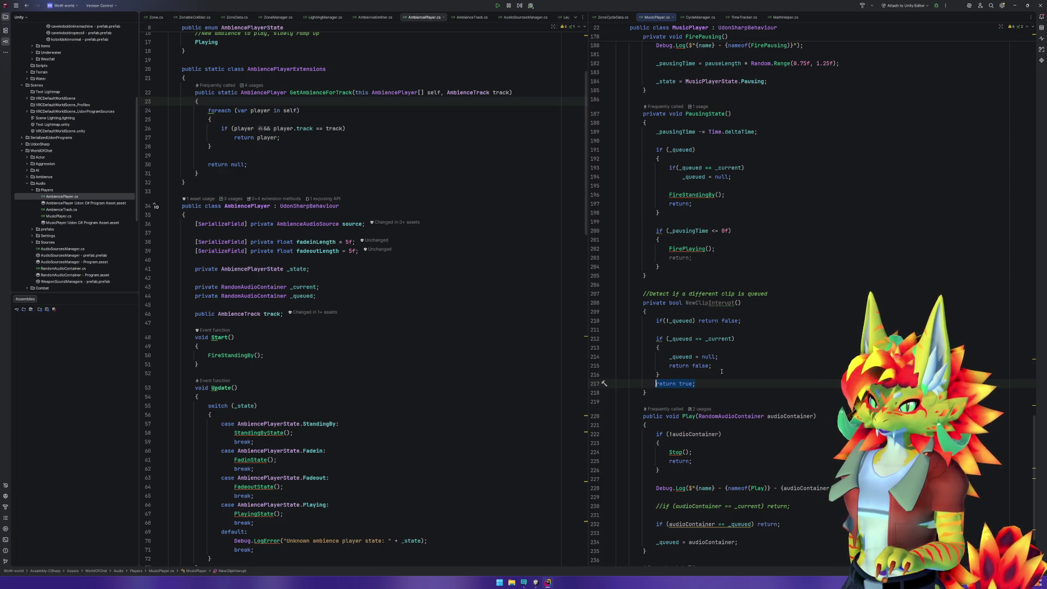
Fold the NewClipInterupt body and review the queued check in FadeinState.
{"action": "left_click", "coordinate": [610, 302]}
{"action": "left_click", "coordinate": [734, 302]}
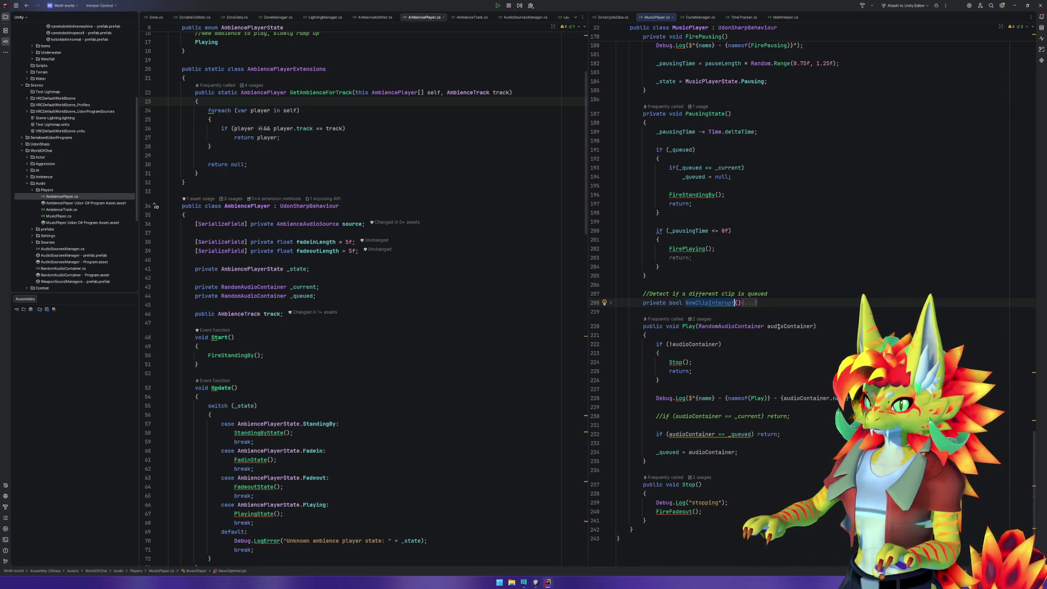
{"action": "scroll", "coordinate": [777, 326], "scroll_direction": "up", "scroll_amount": 9}
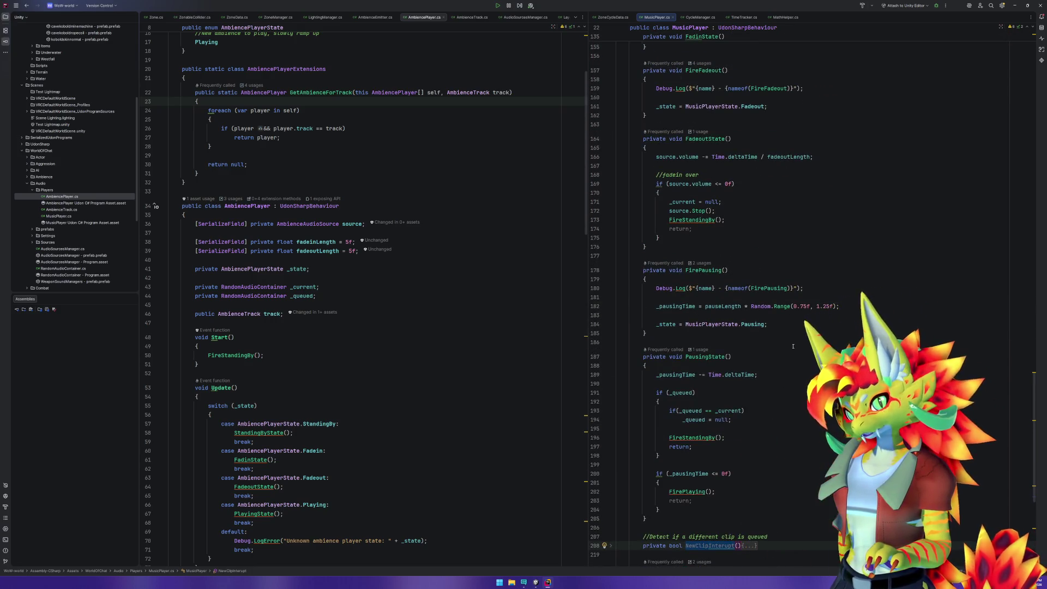
{"action": "scroll", "coordinate": [791, 347], "scroll_direction": "up", "scroll_amount": 5}
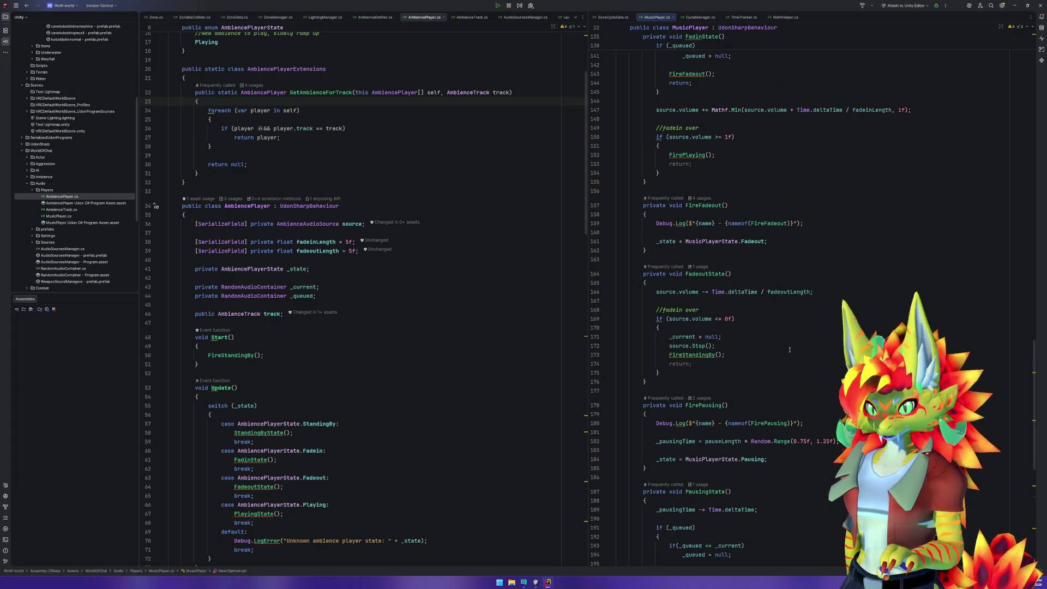
{"action": "scroll", "coordinate": [728, 492], "scroll_direction": "up", "scroll_amount": 7}
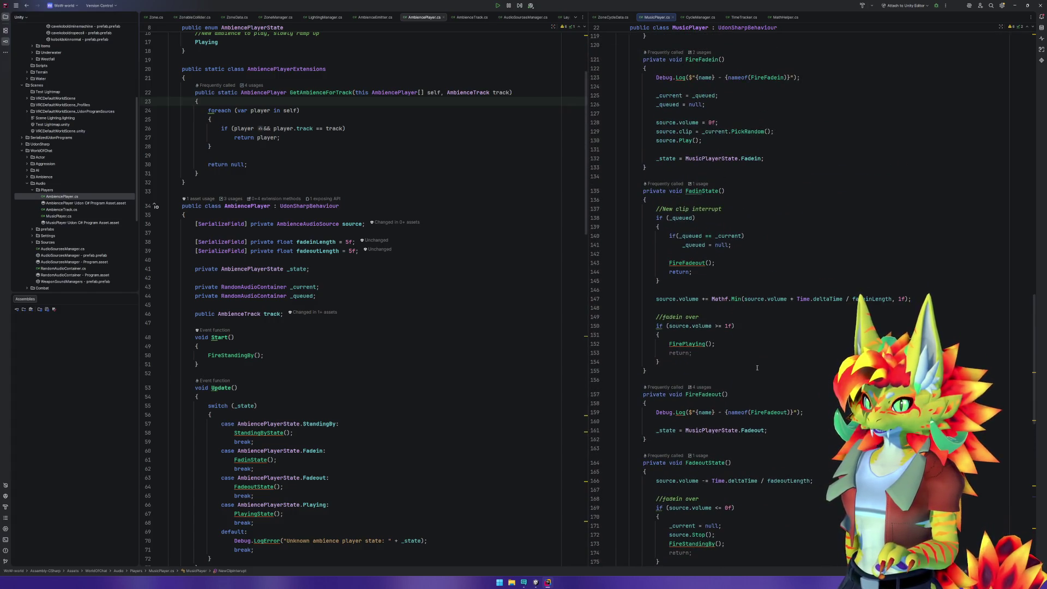
{"action": "left_click", "coordinate": [686, 219]}
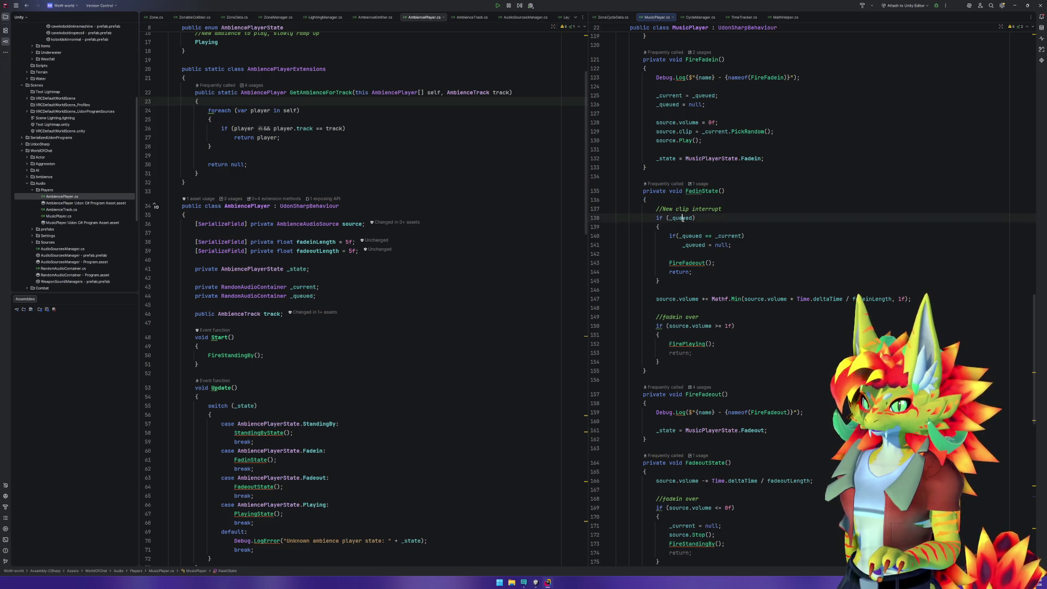
{"action": "scroll", "coordinate": [763, 353], "scroll_direction": "down", "scroll_amount": 11}
{"action": "scroll", "coordinate": [763, 354], "scroll_direction": "down", "scroll_amount": 8}
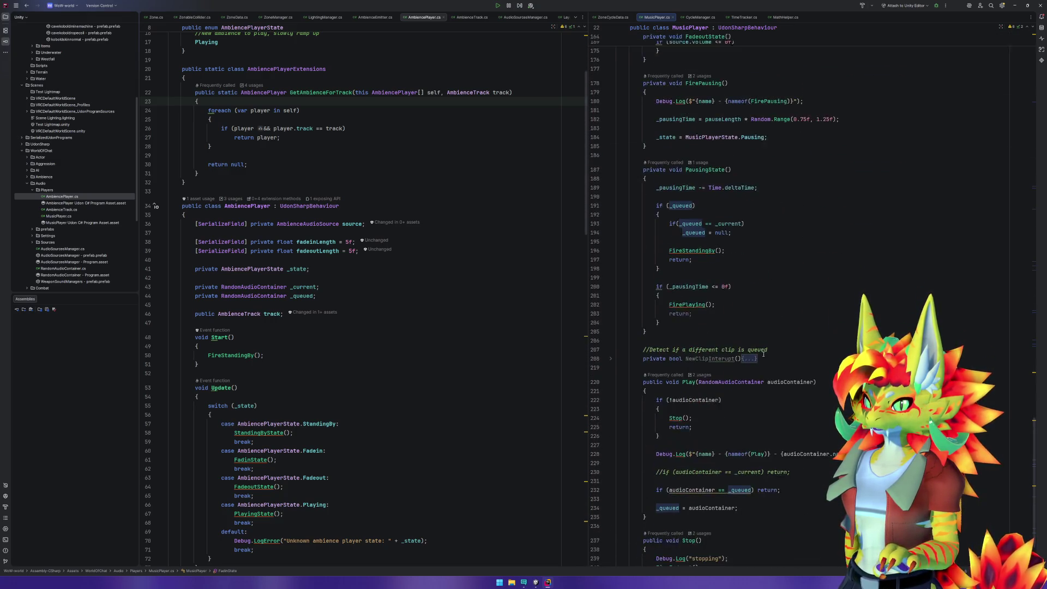
Start renaming the NewClipInterupt method.
{"action": "left_click", "coordinate": [715, 357]}
{"action": "key", "text": "ctrl+r"}
{"action": "type", "text": "r"}
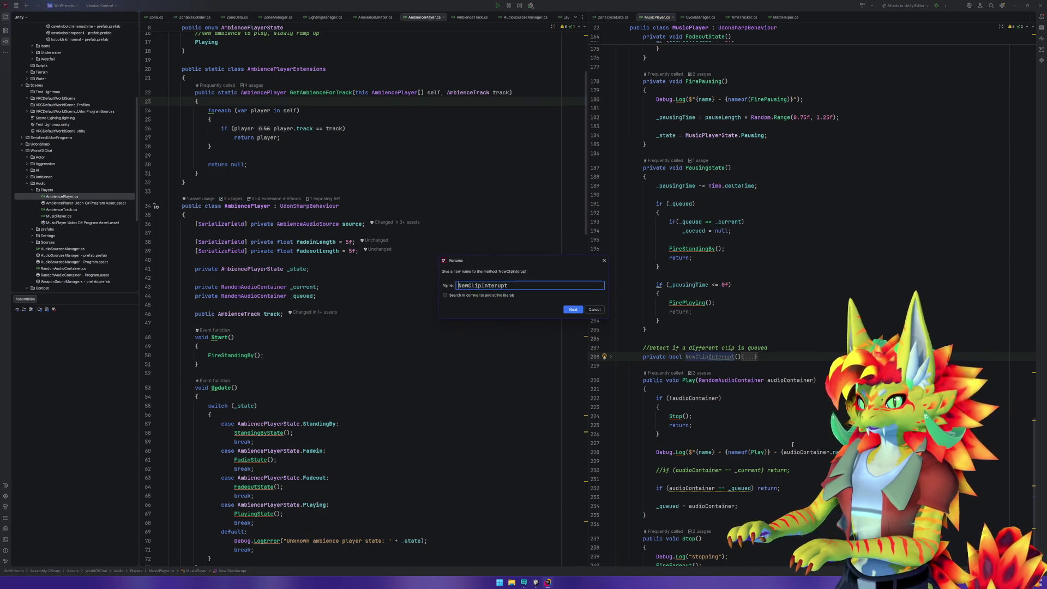